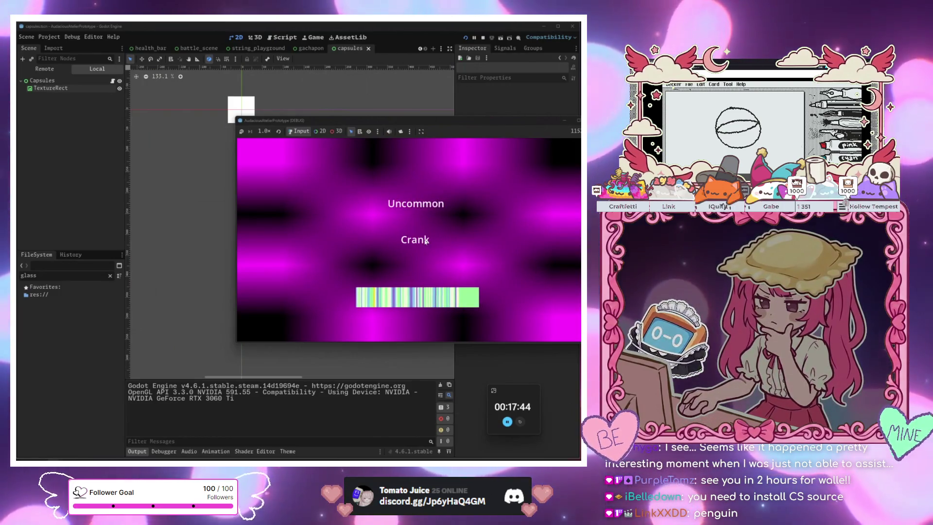
Step: Stop the running game, skim capsules.gd, and put the caret on gachapon.gd line 48
key(F8)
click(112, 81)
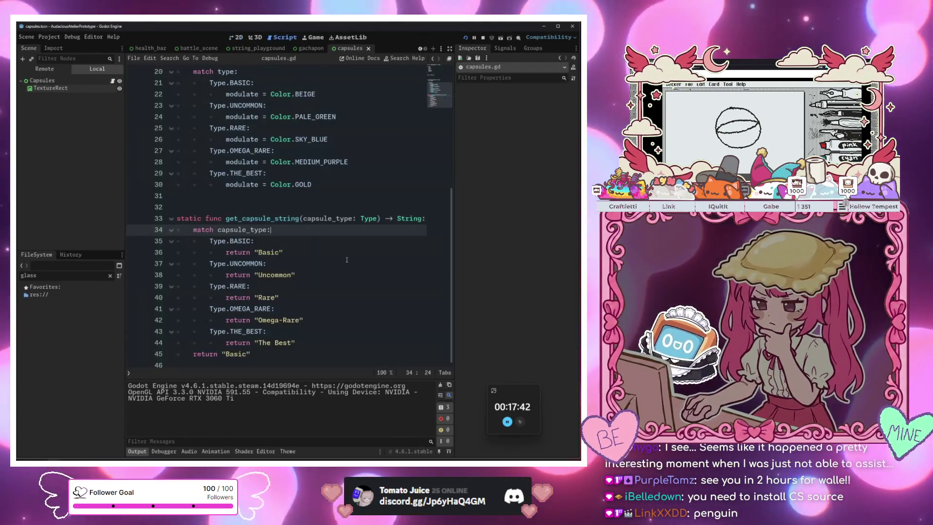
click(335, 297)
scroll(335, 272, up, 6)
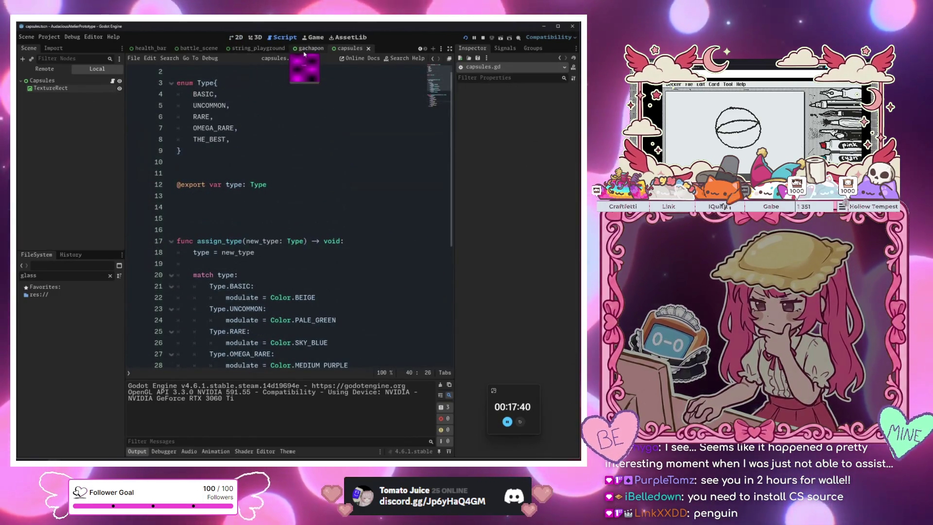
click(305, 49)
click(339, 345)
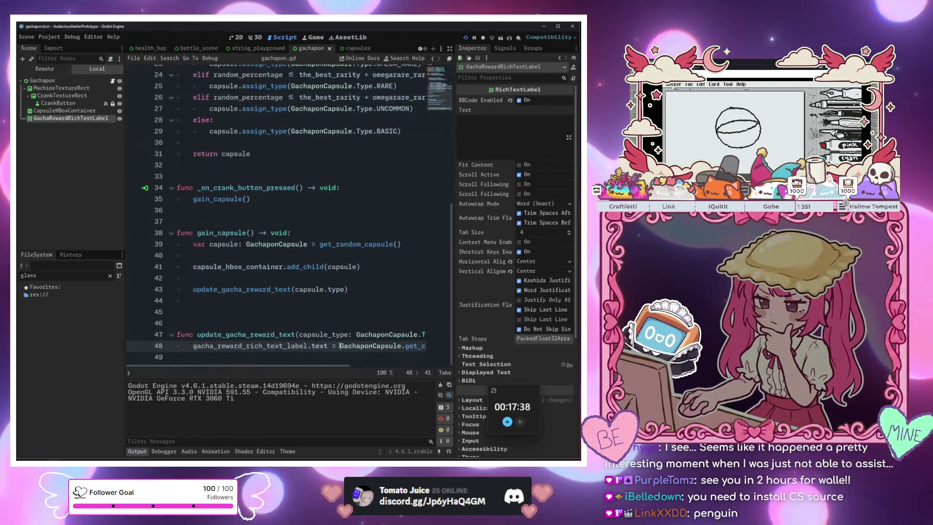
Step: Make line 48 read "[wave]You got a " + GachaponCapsule.get_capsule_string(capsule_type) + "!", then run
text(")
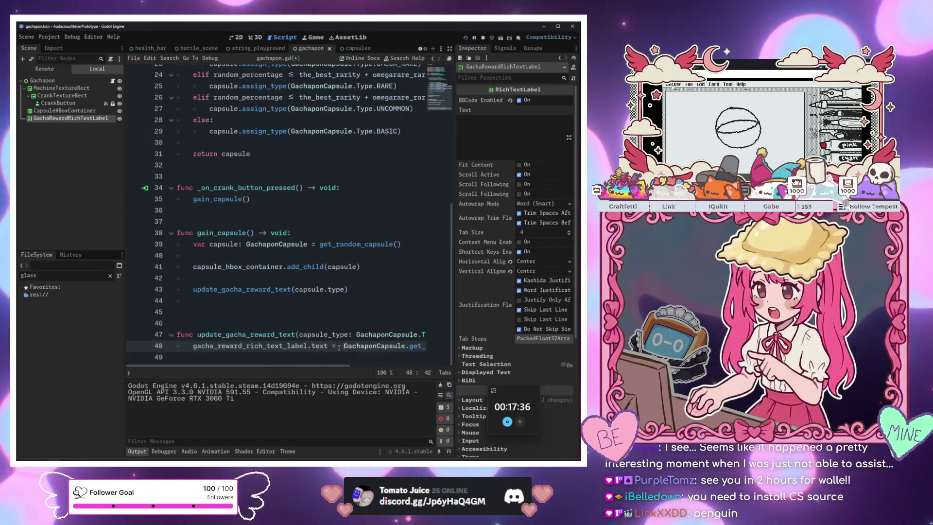
text(You got a)
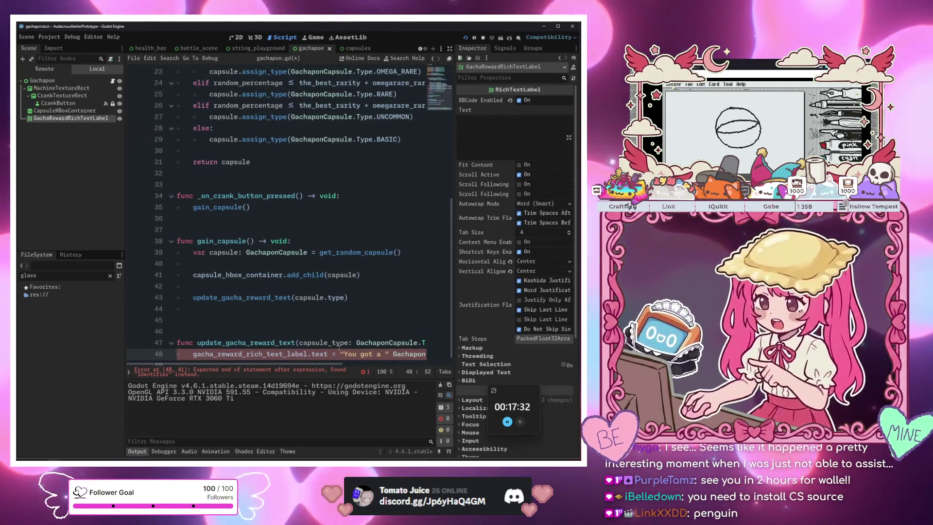
key(Left)
key(Left)
key(Left)
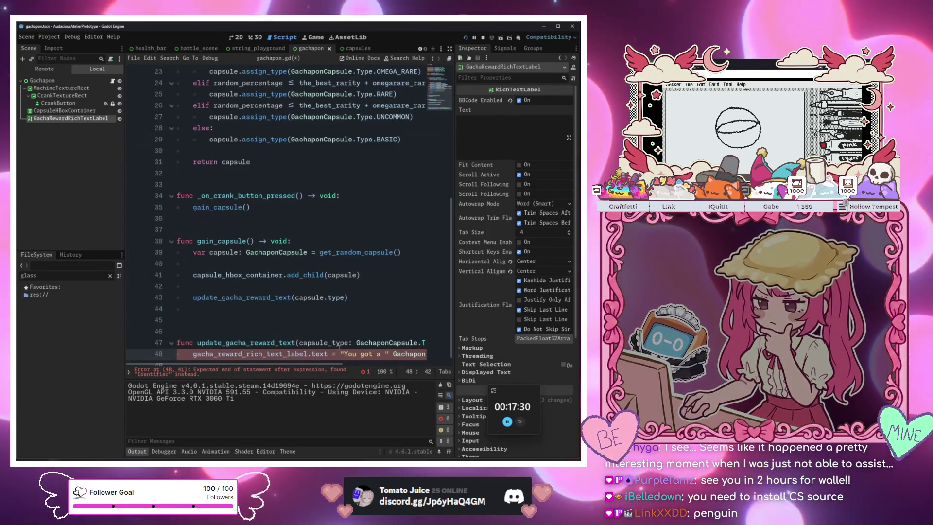
text([)
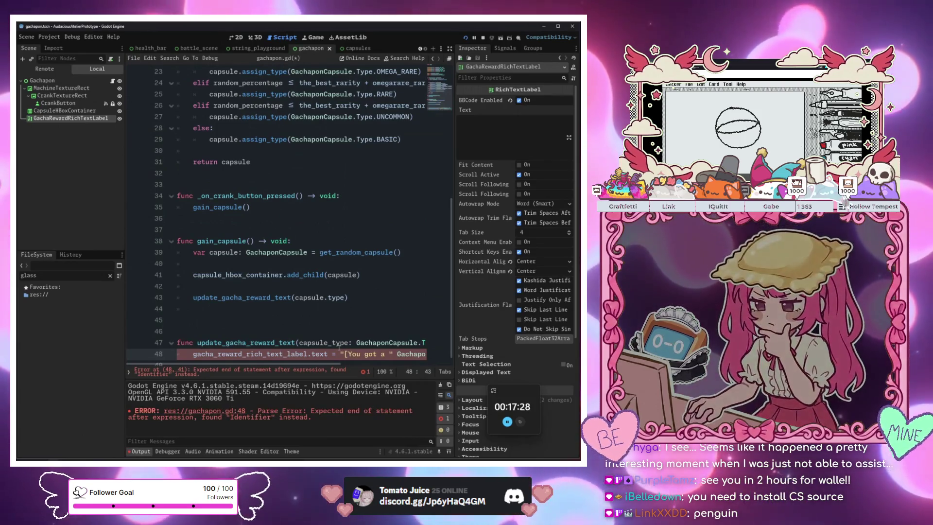
text(wave)
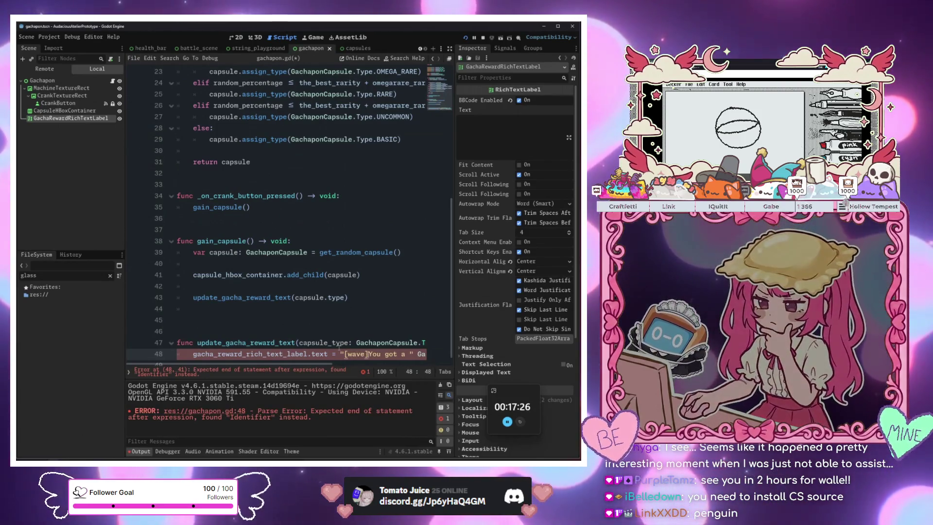
text(chaponCapsule.get_cap)
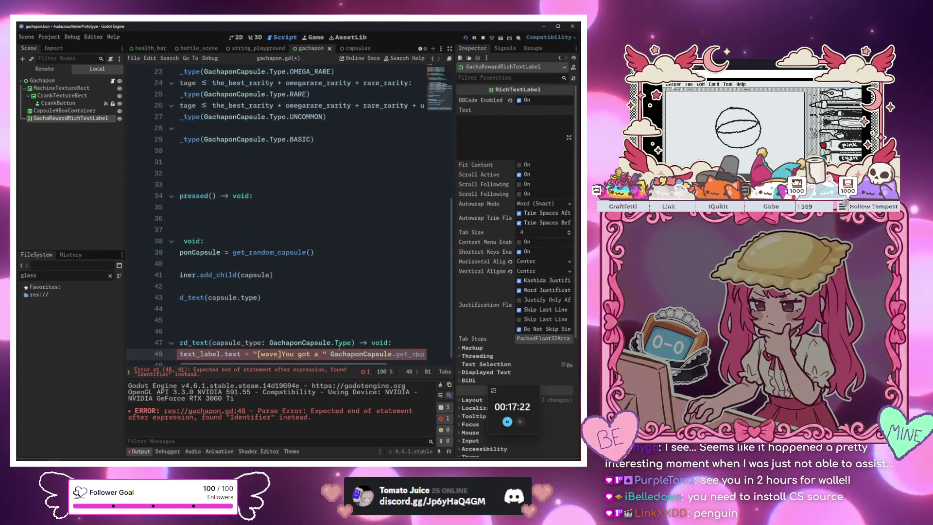
text(sule_string(capsule_typ)
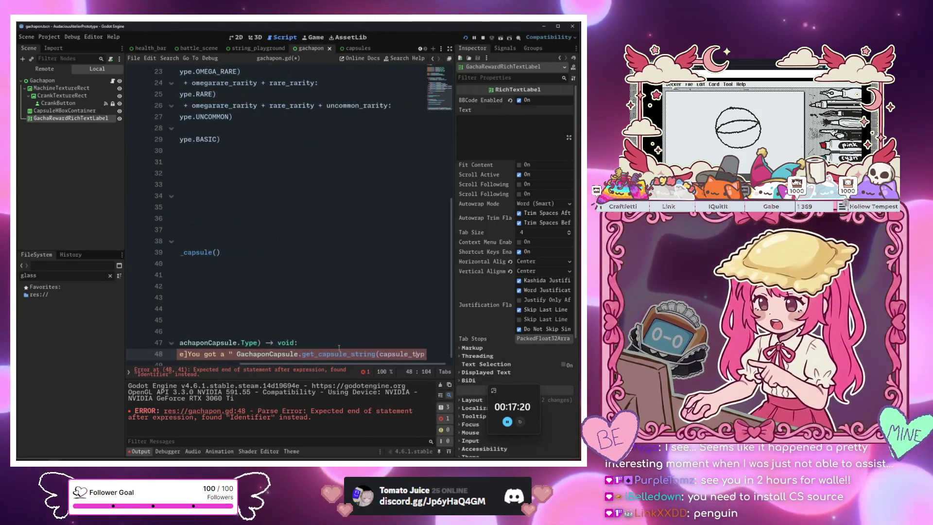
click(237, 353)
text(+)
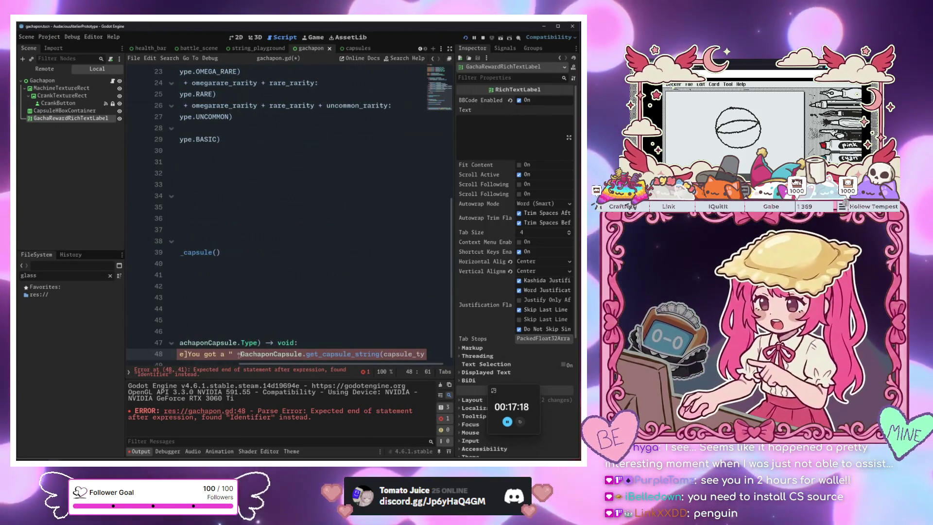
click(429, 359)
text(e))
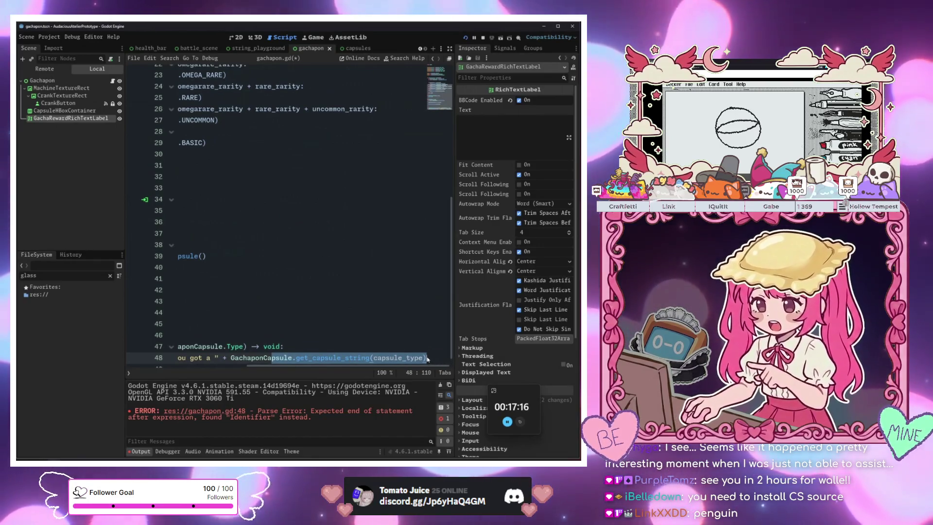
text( + "!)
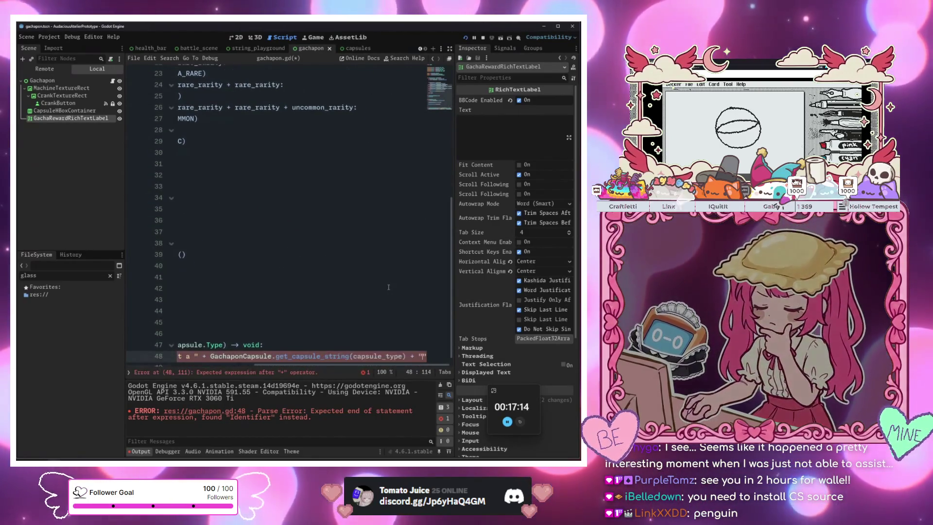
click(388, 287)
key(F5)
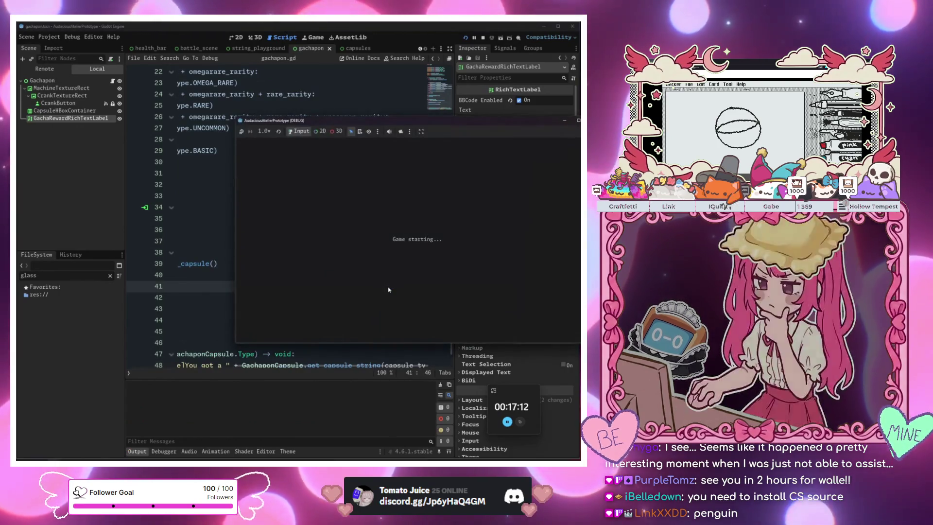
Step: Crank the machine eight times to check each 'You got a …!' rarity message, then stop the game
click(414, 241)
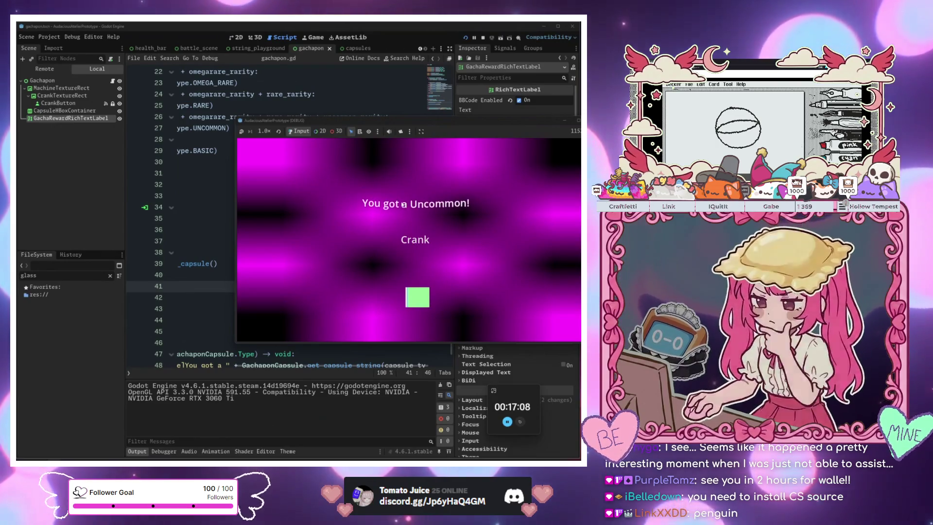
click(419, 245)
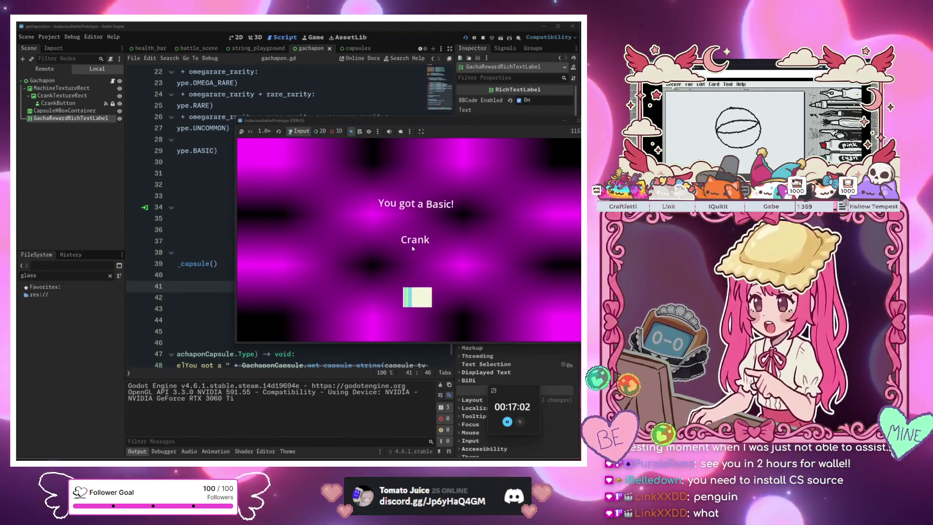
click(412, 249)
click(412, 248)
click(413, 248)
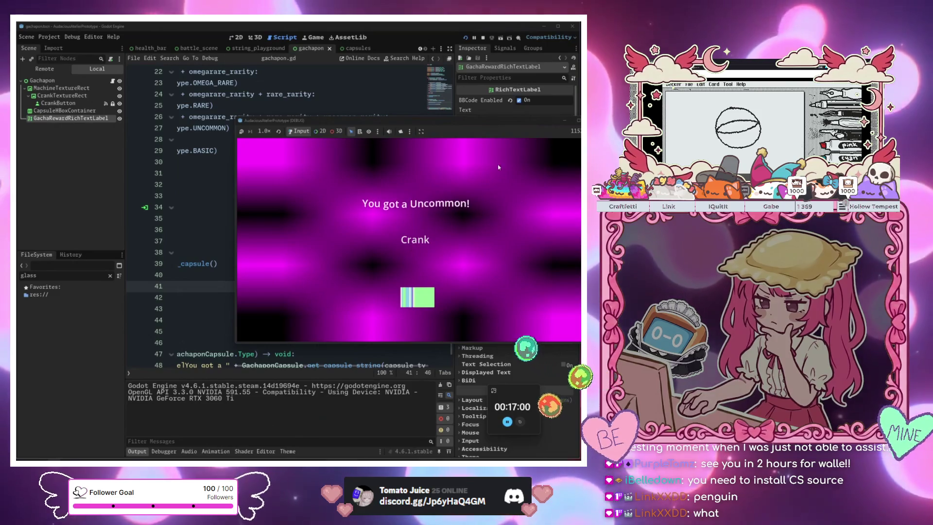
click(417, 240)
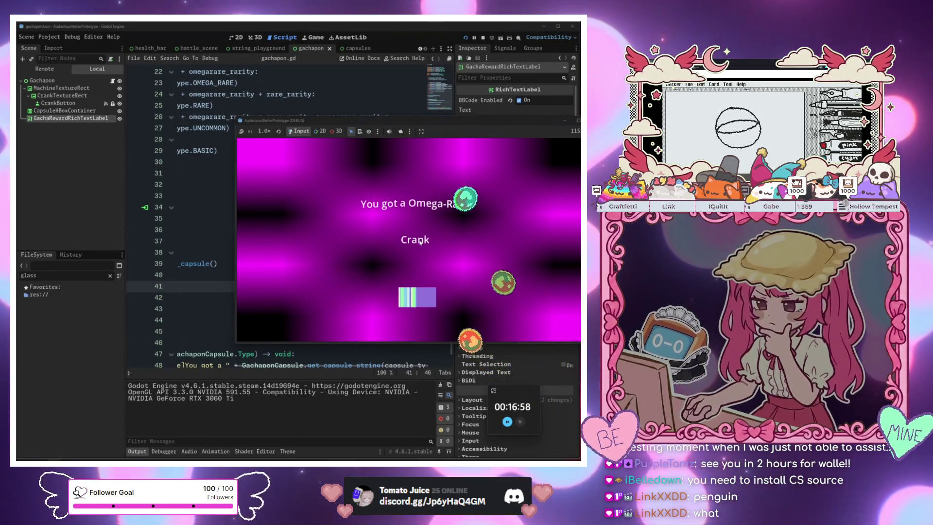
click(421, 242)
click(420, 241)
click(420, 242)
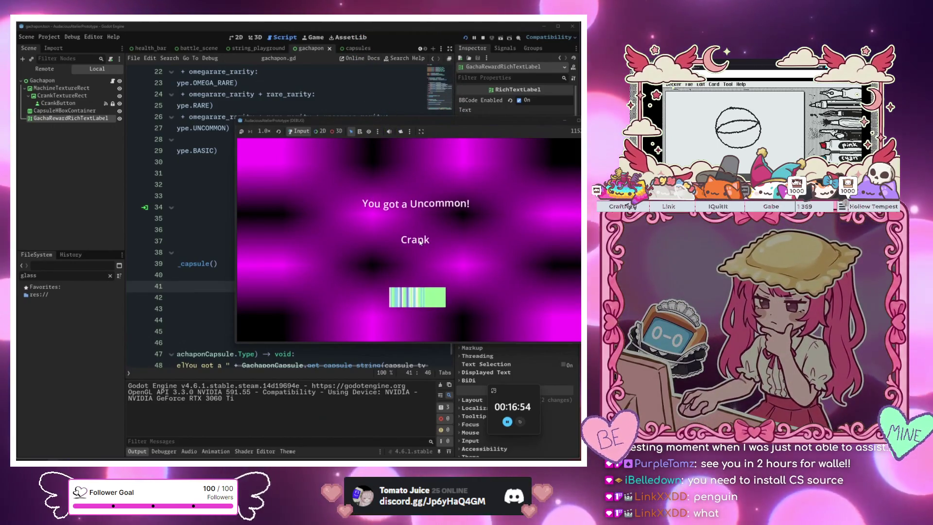
key(F8)
click(326, 316)
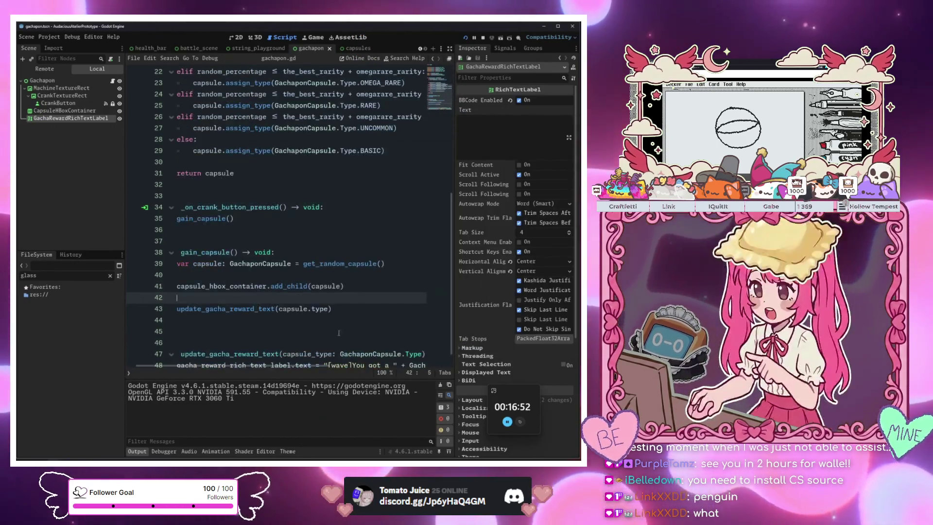
Step: Delete GachaponCapsule.get_capsule_string(capsule_type) from the reward-label line 48
click(355, 335)
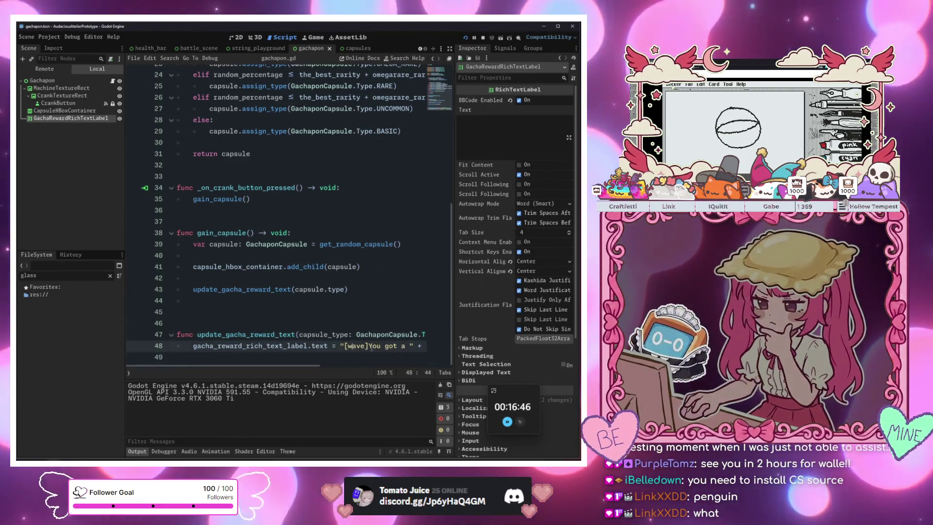
key(ctrl+Right)
key(ctrl+Right)
key(ctrl+Right)
click(376, 346)
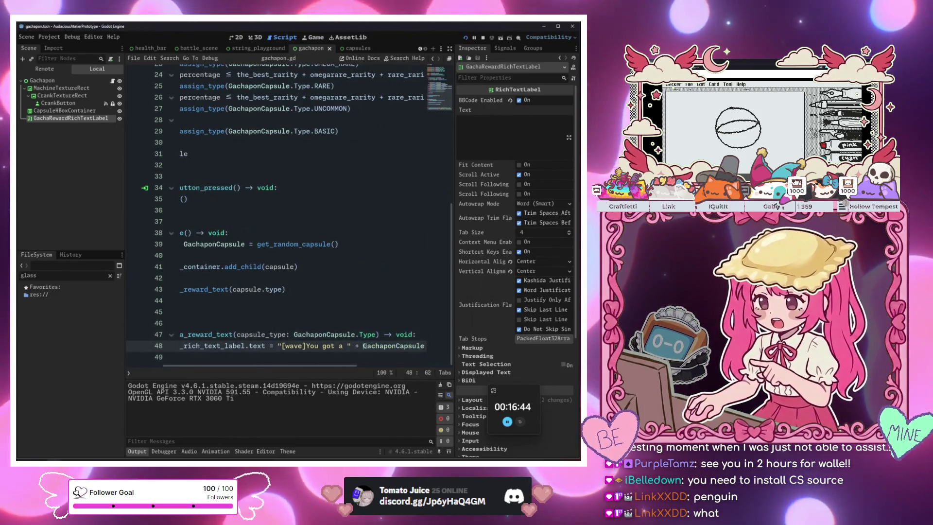
drag(363, 346, 447, 343)
key(ctrl+c)
key(BackSpace)
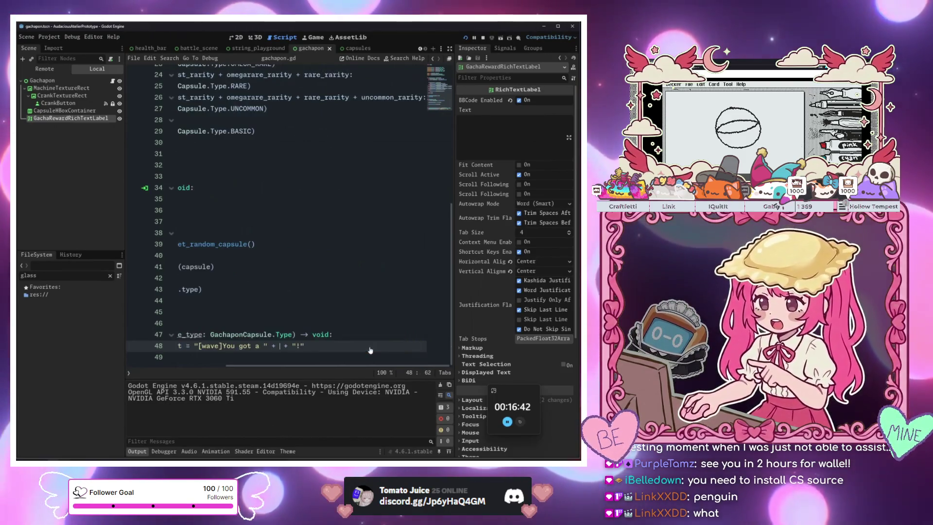
text(")
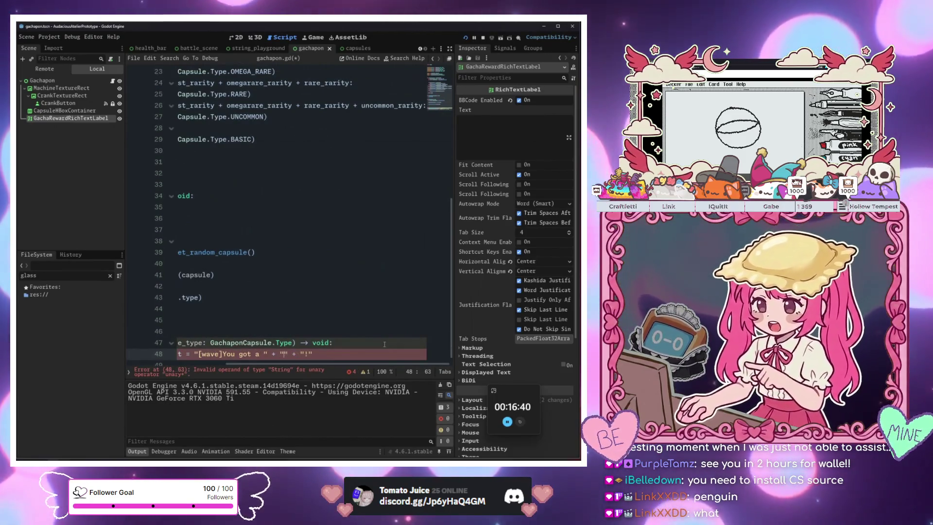
Step: Add blank lines above the label line and begin a 'var' declaration on line 48
scroll(384, 344, up, 1)
key(ctrl+shift+Return)
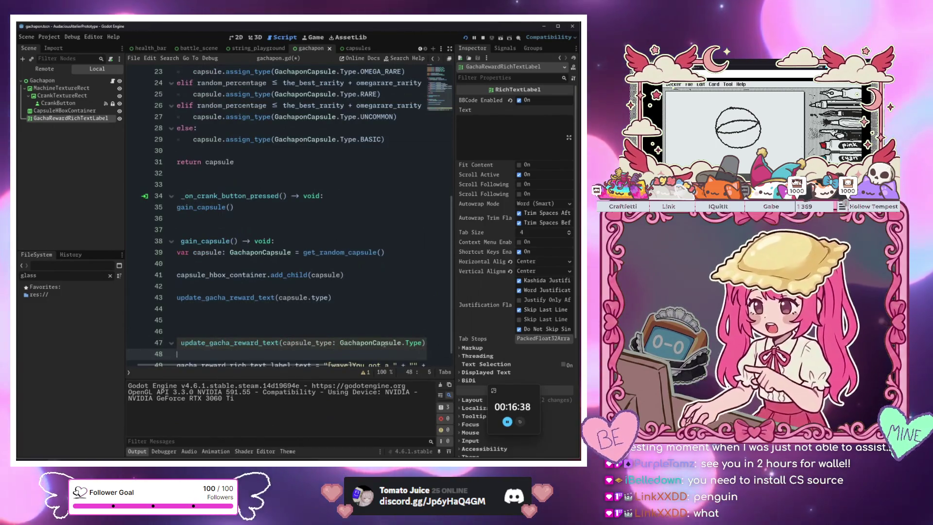
scroll(246, 346, down, 1)
click(246, 345)
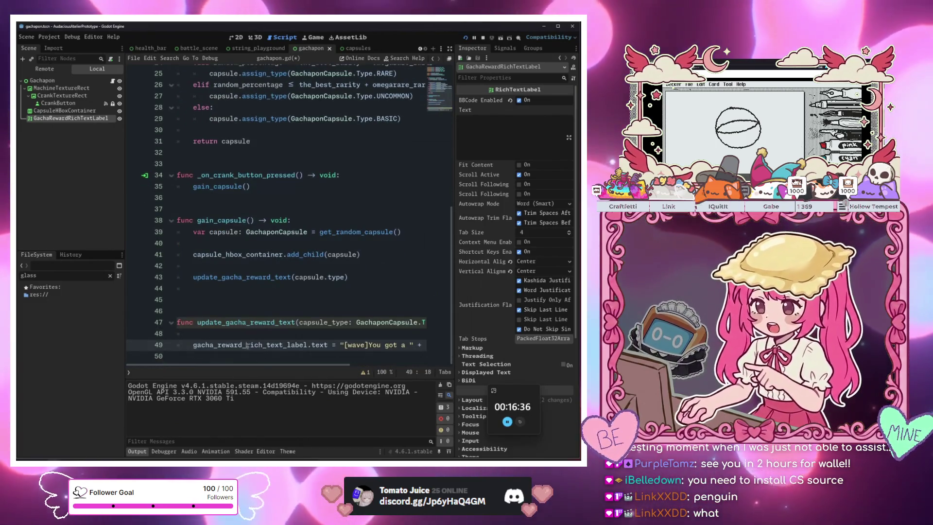
click(199, 338)
key(Return)
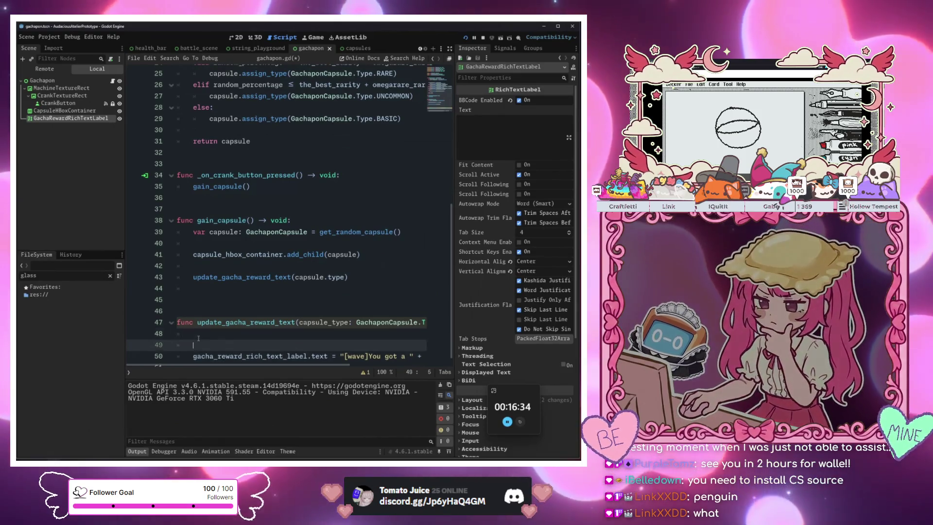
key(Return)
key(Up)
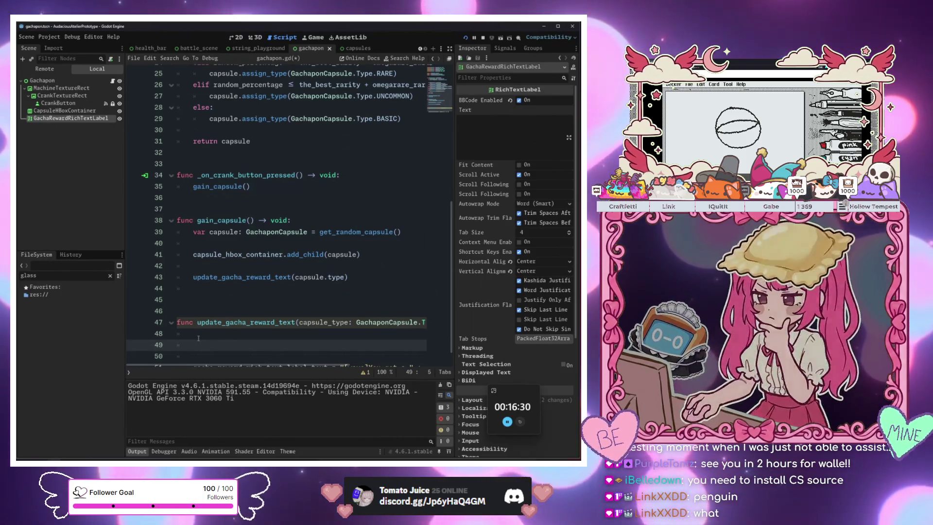
key(BackSpace)
key(BackSpace)
text(var)
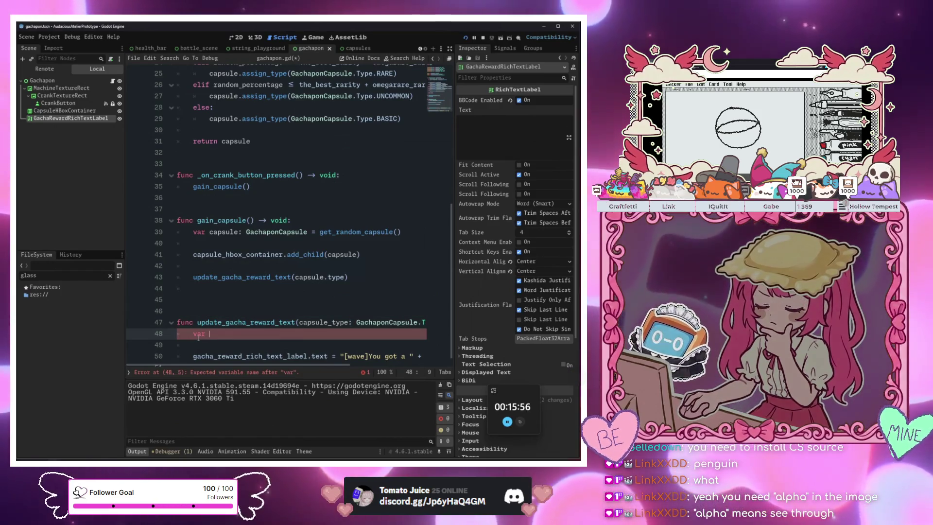
Step: Move to blank line 49 below the unfinished var line
click(236, 341)
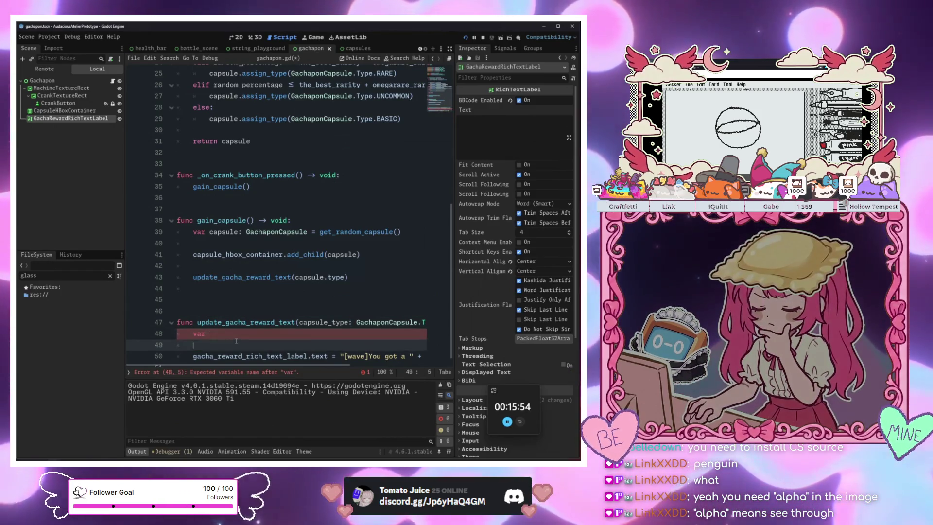
Step: Declare var capsule_rarity_text: String = GachaponCapsule.get_capsule_string(capsule_type)
key(BackSpace)
key(ctrl+v)
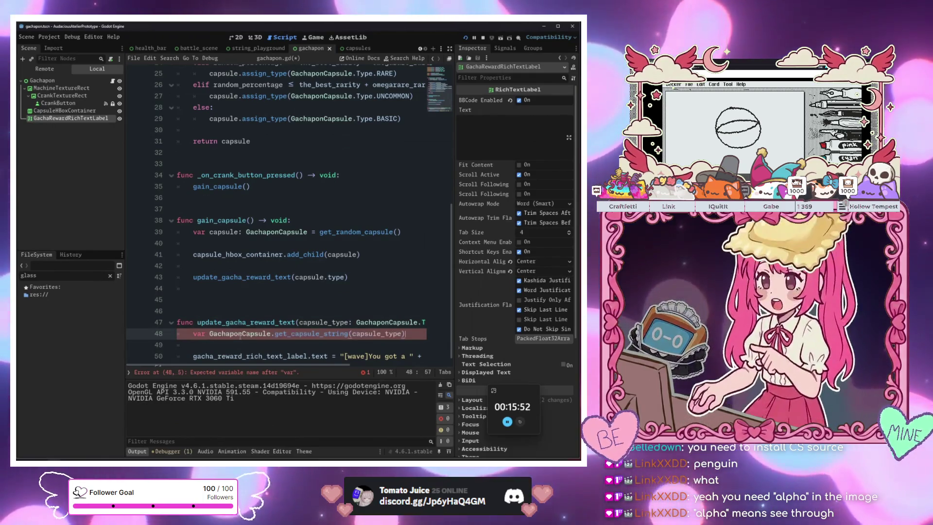
key(ctrl+z)
text(cap)
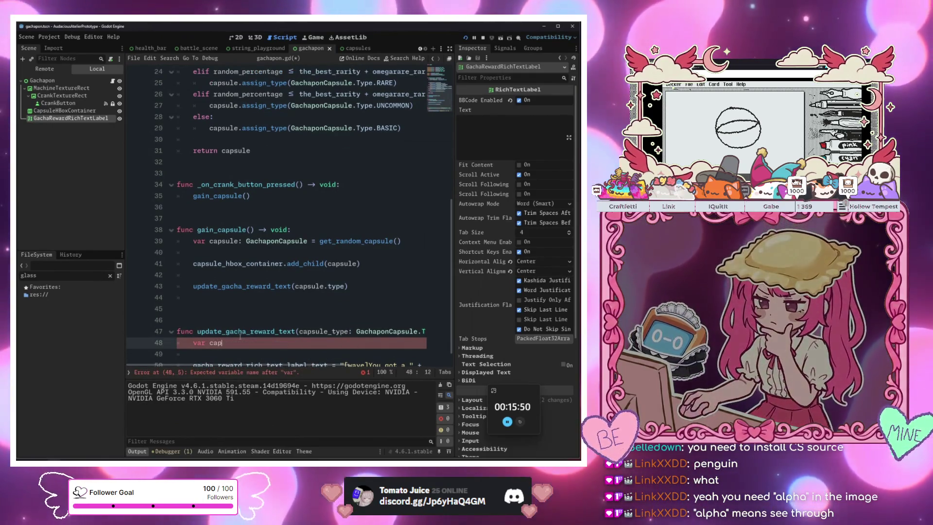
text(sule_text: )
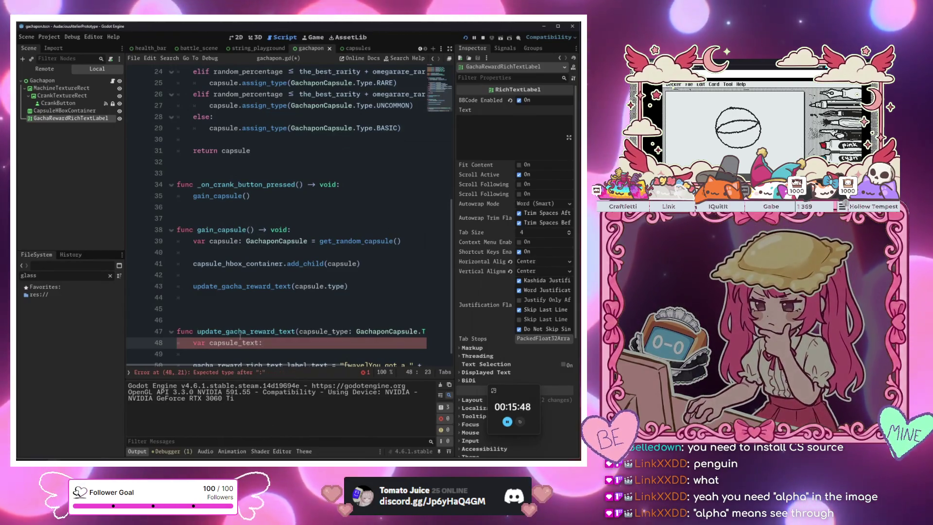
text(rarity_)
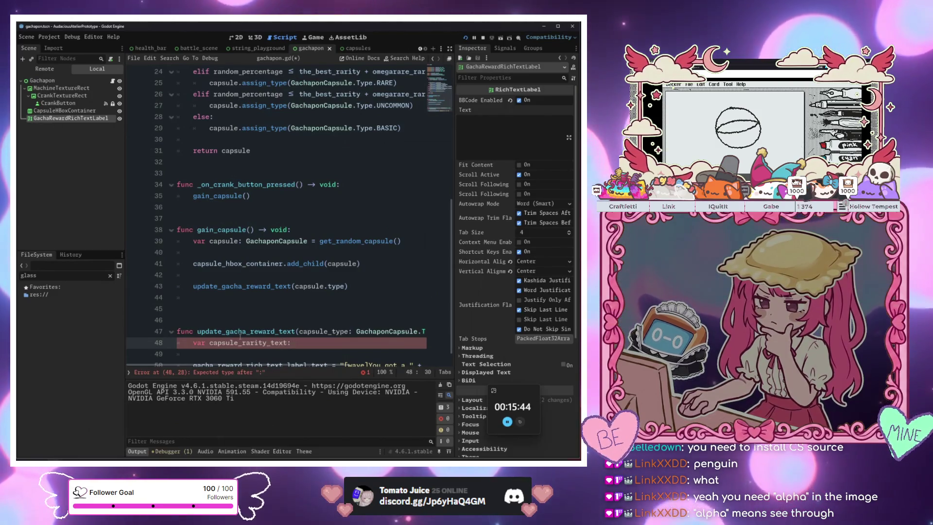
text(: String = GachaponCapsule.get_capsule_string(capsule_type)basic_rarity)
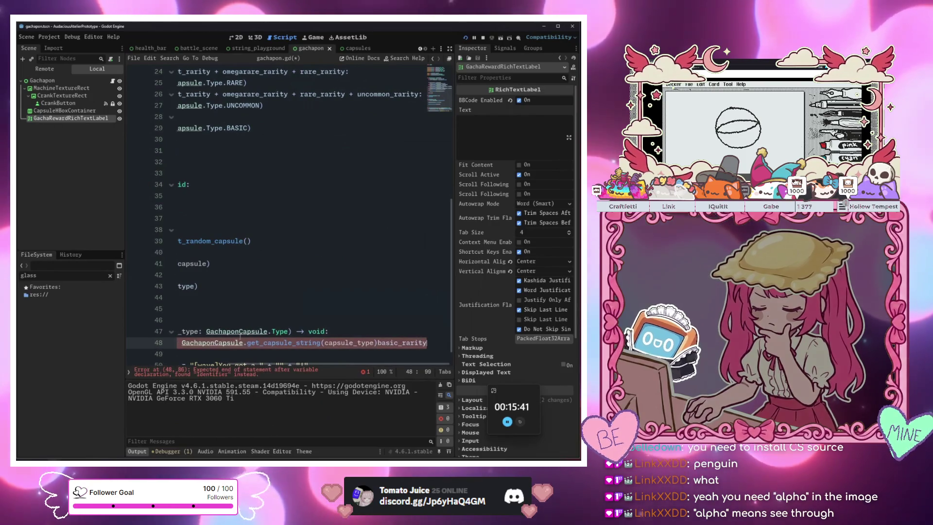
key(Return)
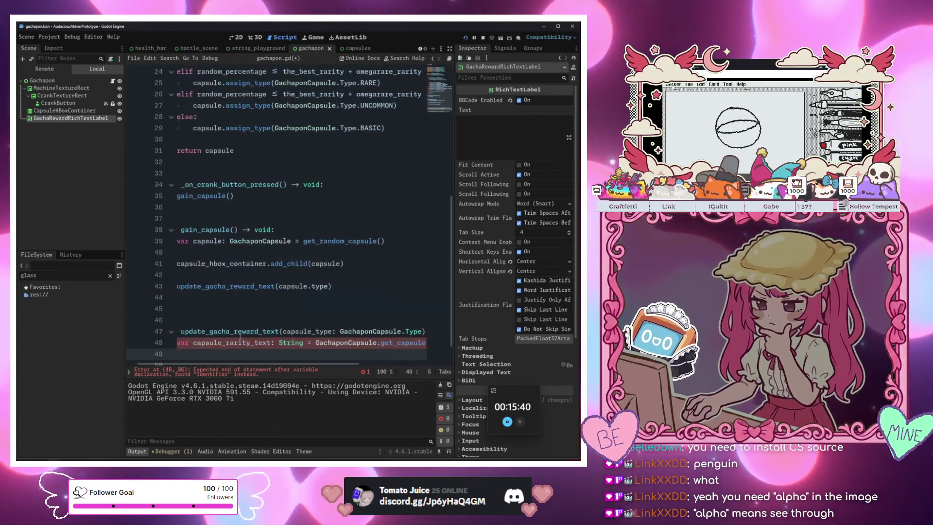
key(BackSpace)
key(BackSpace)
text(ype)basic_rarity)
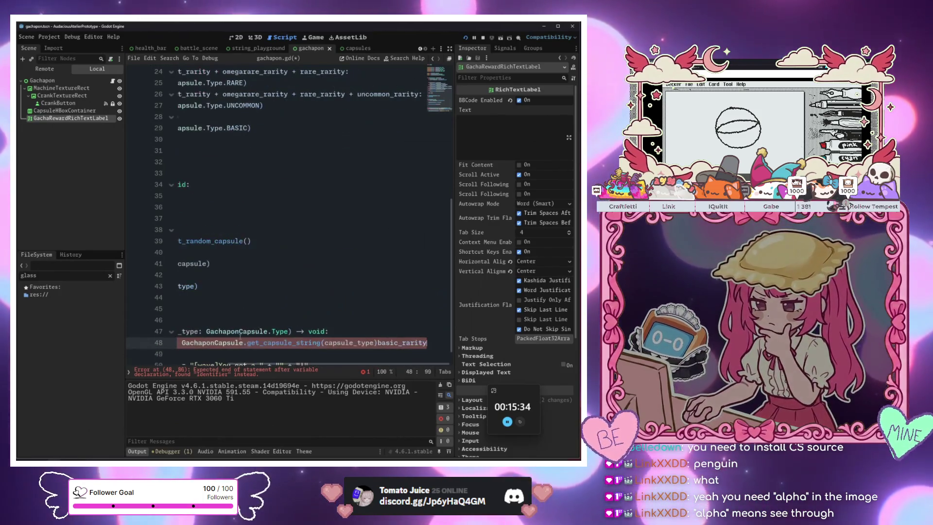
key(BackSpace)
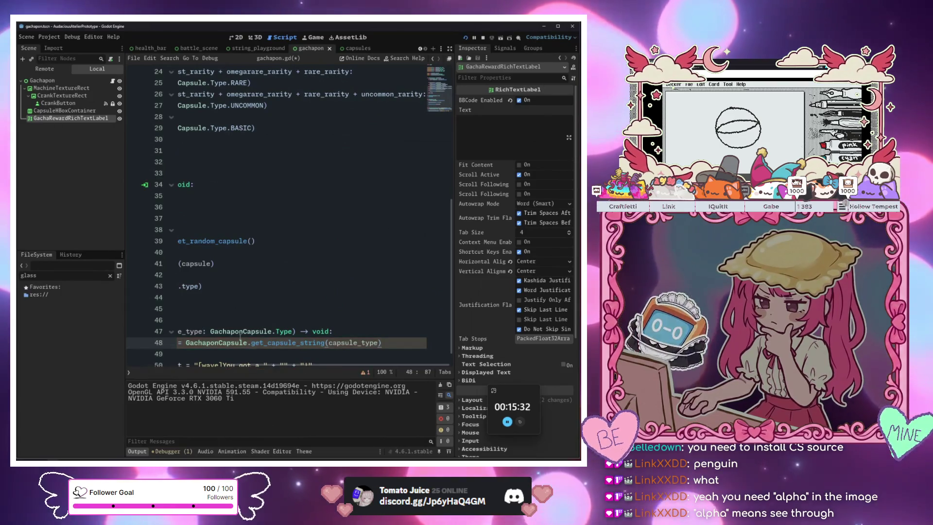
Step: Start an if capsule_rarity_text.begins_with() check below the declaration
key(Return)
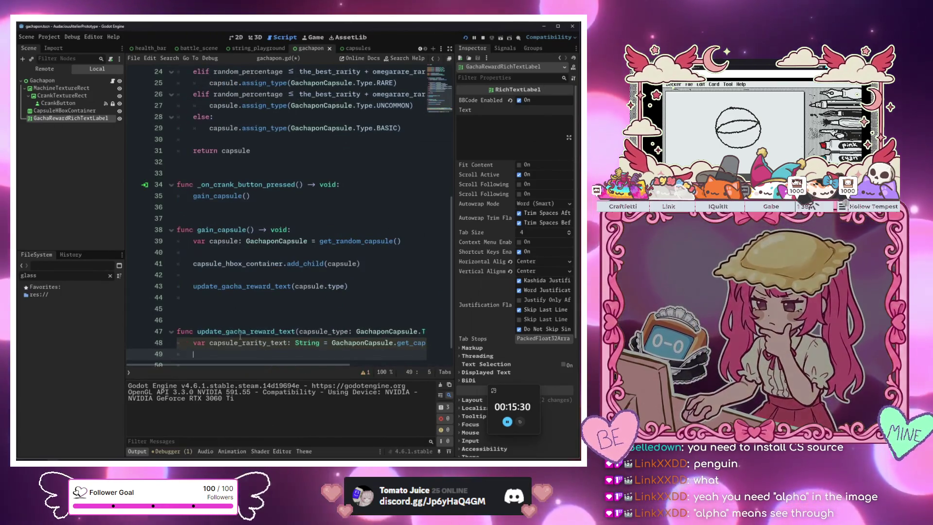
key(Return)
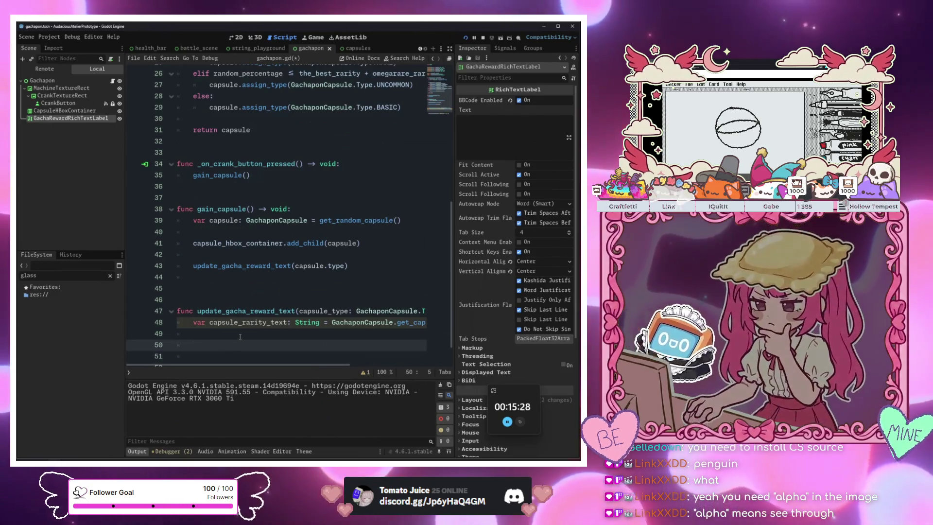
scroll(240, 336, down, 1)
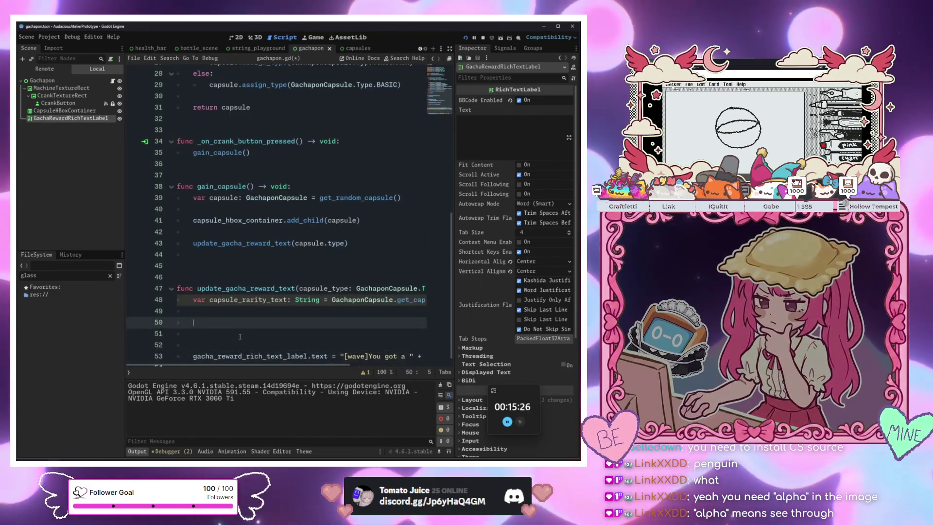
text(if )
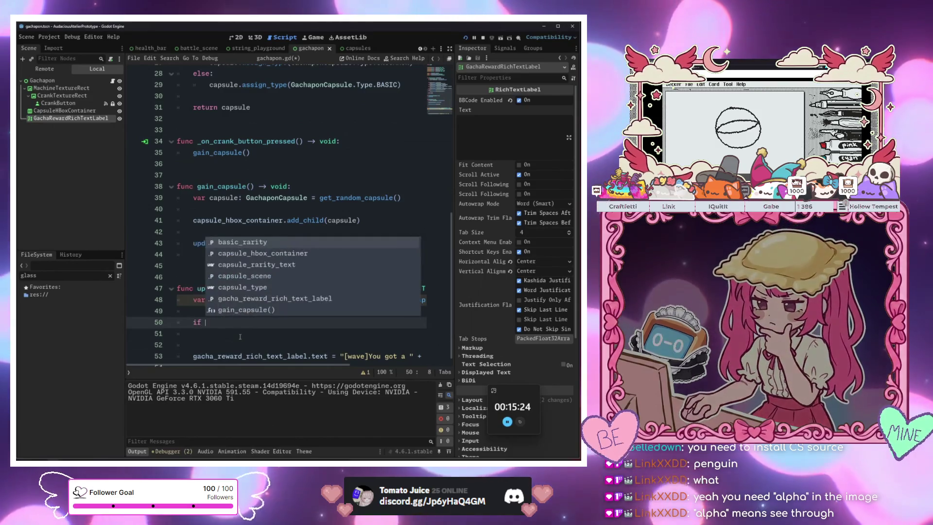
text(ca)
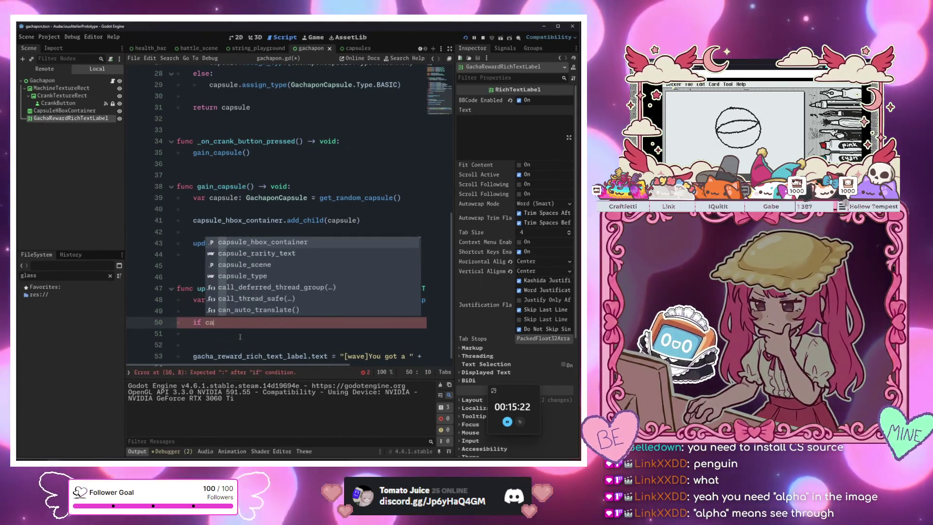
key(Return)
key(ctrl+z)
text(p)
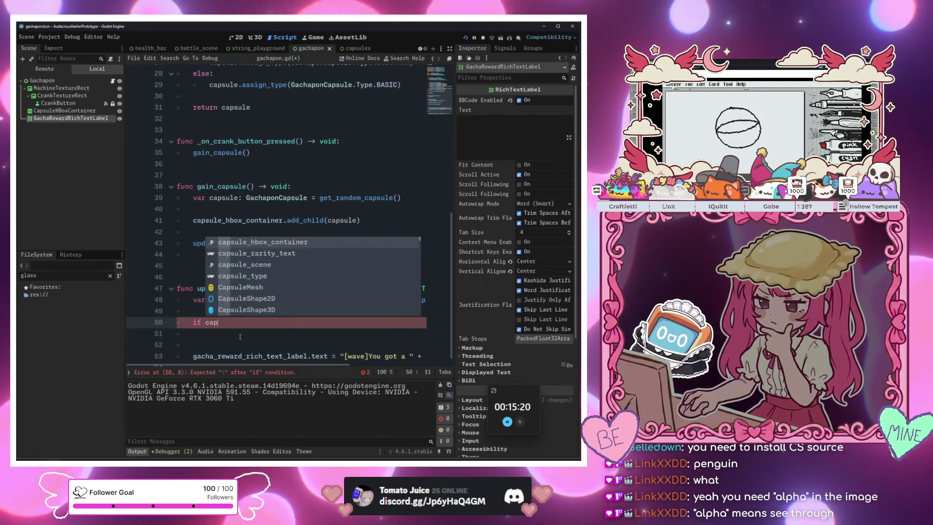
key(Down)
key(Return)
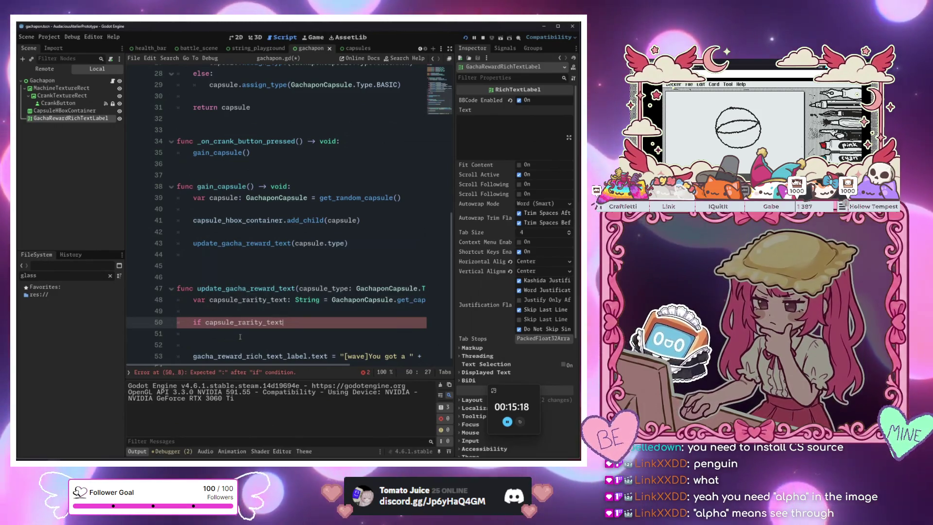
text(.b)
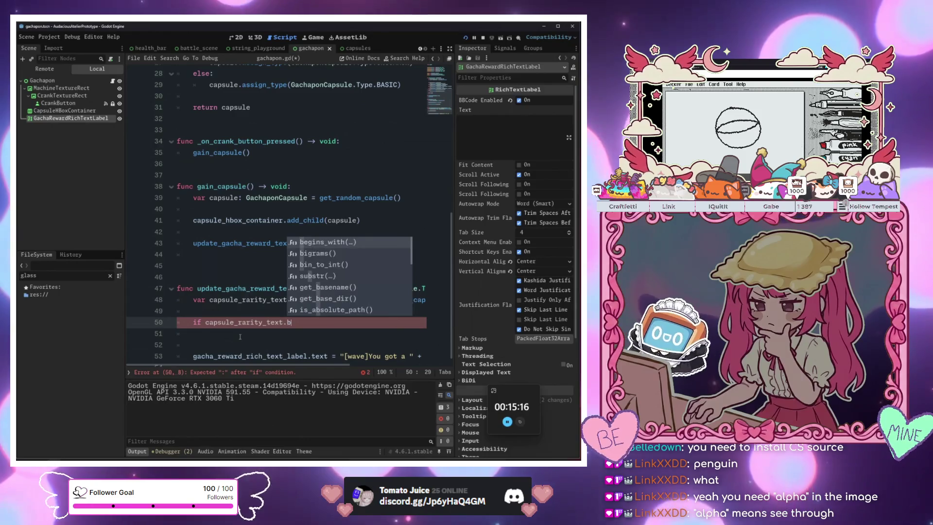
key(Return)
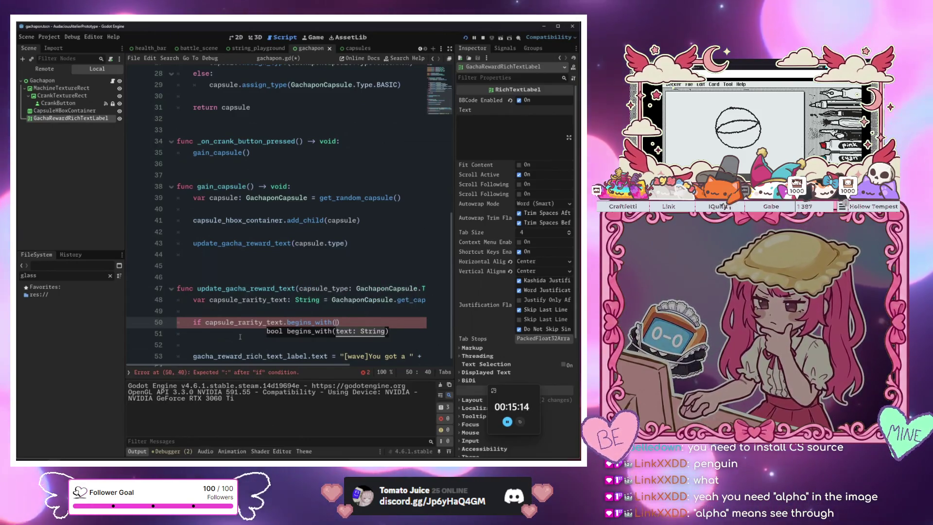
Step: Wrap the check in a for vowel loop over ["a","e","i","o","u"] testing begins_with(vowel)
key(ctrl+shift+Return)
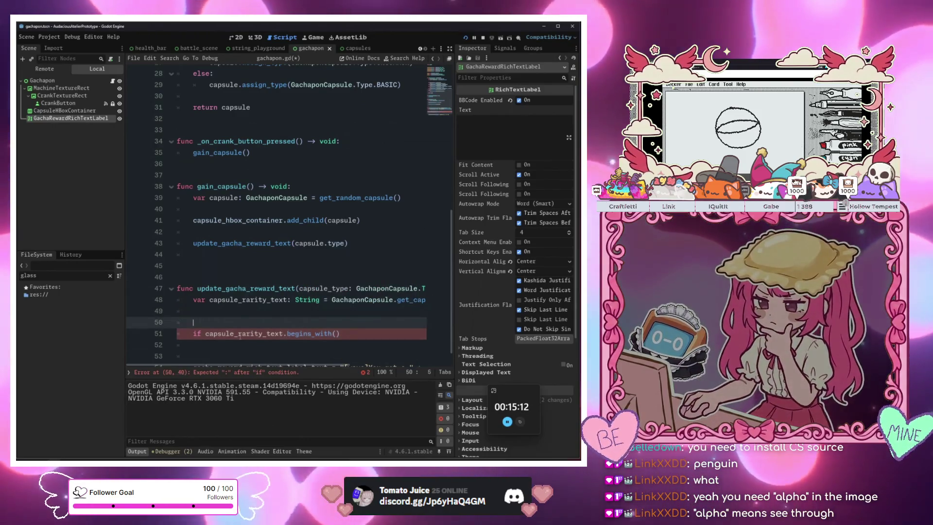
text(for )
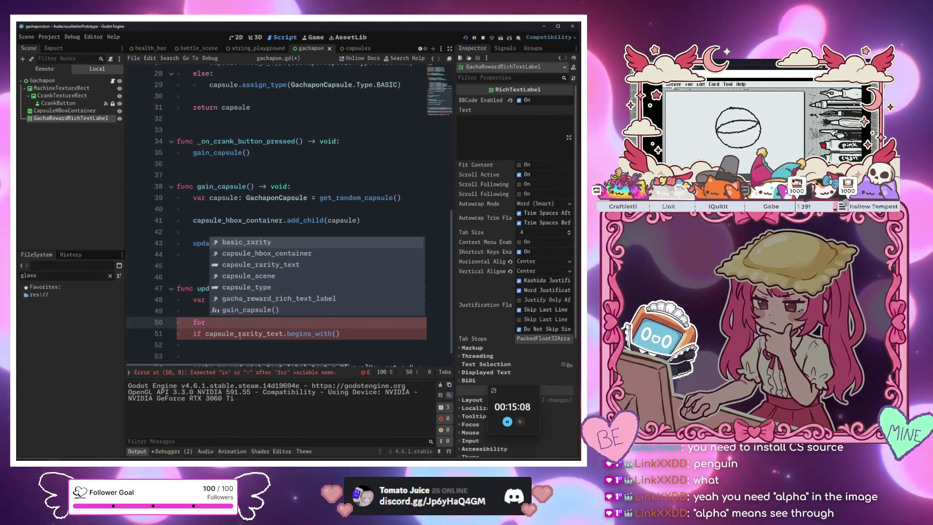
text(vowel: )
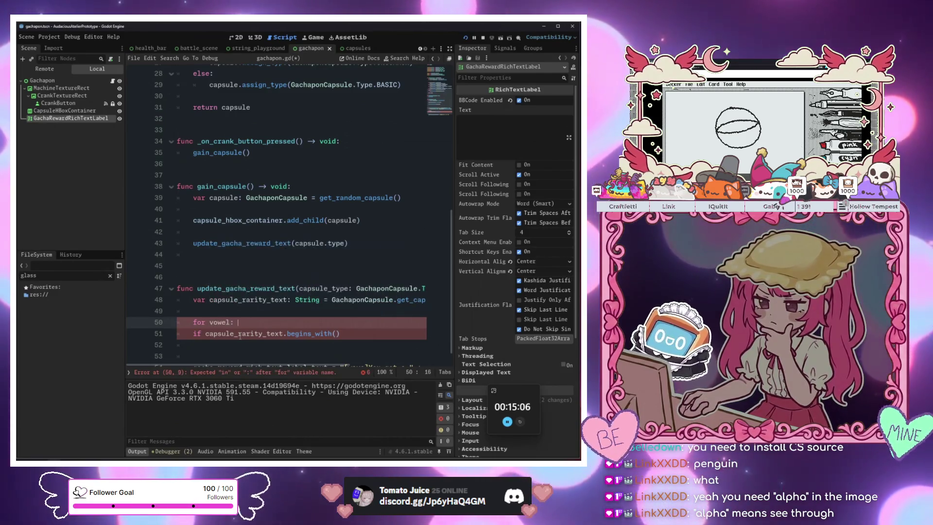
text(String = ["a", "e",)
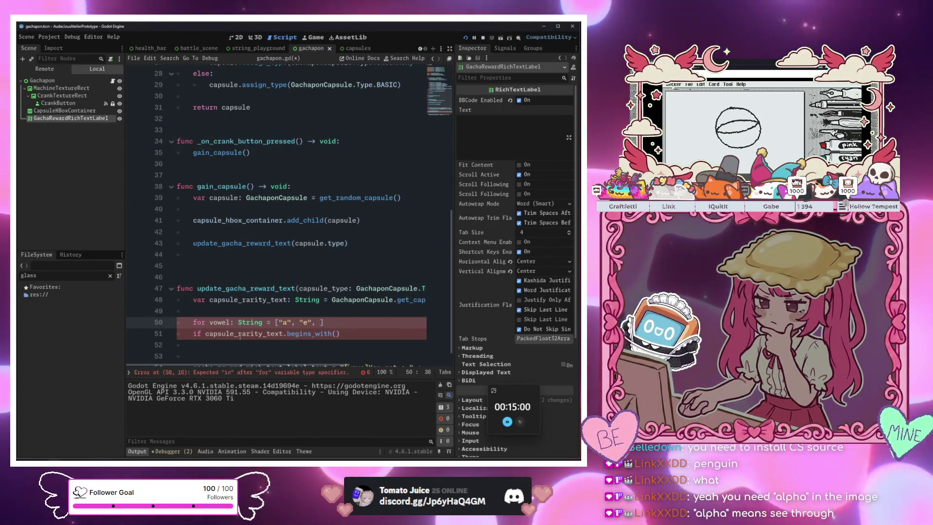
text(")
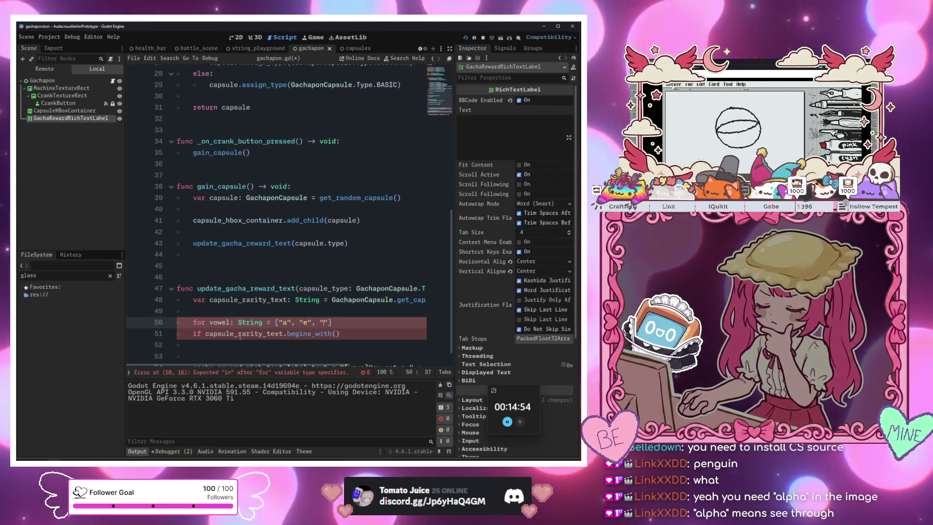
text(i", )
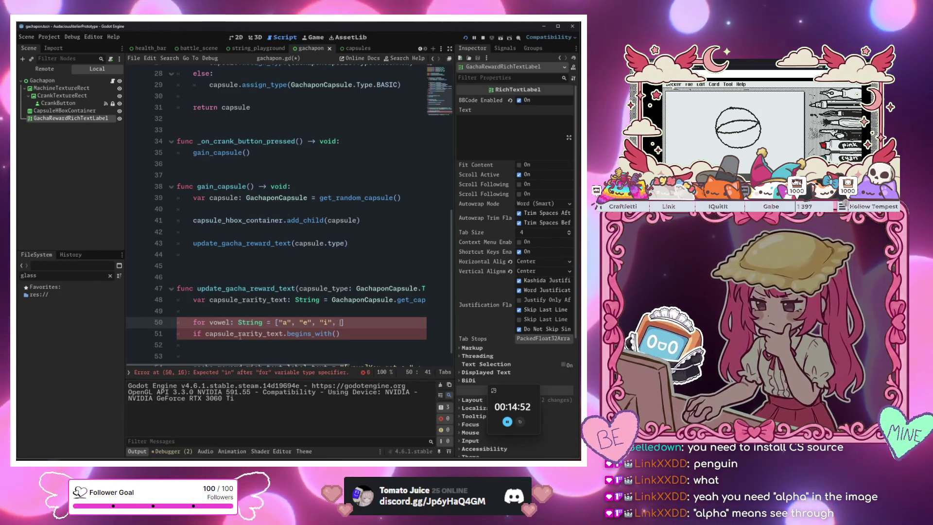
text("o", "u")
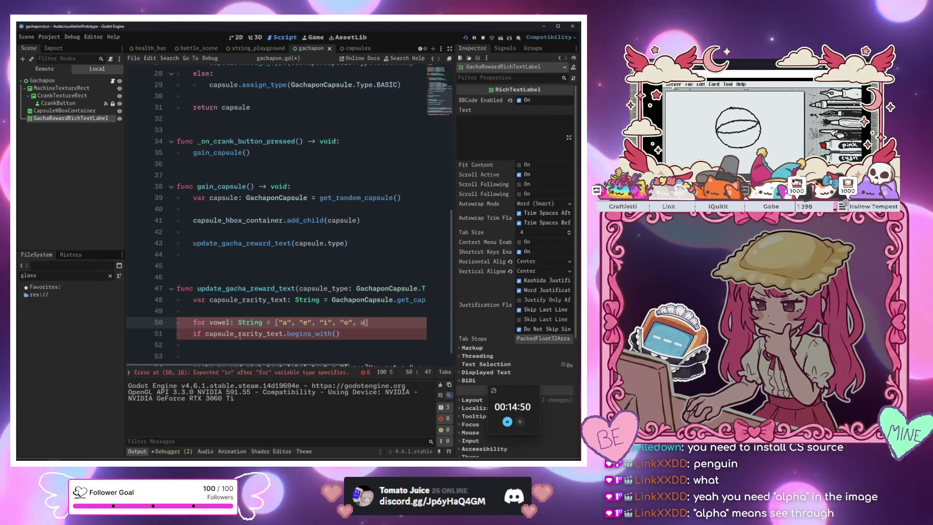
text(]:)
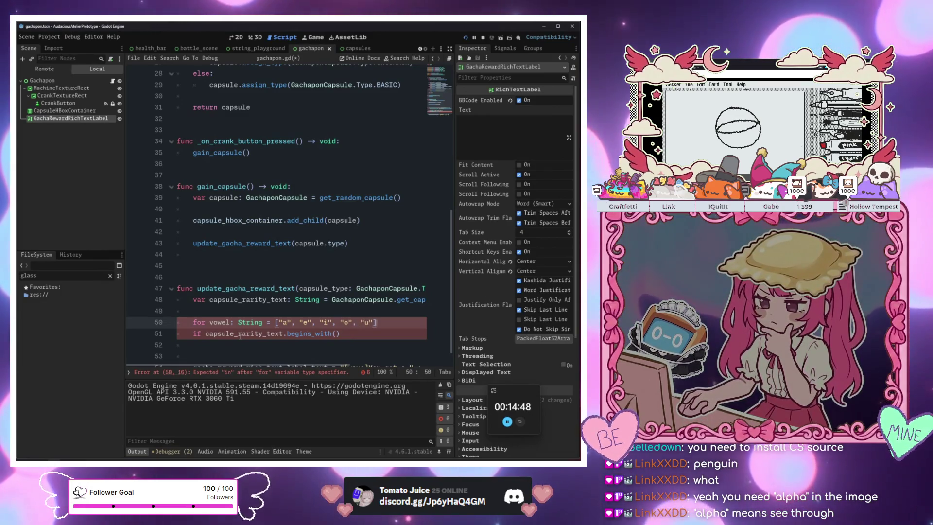
click(188, 336)
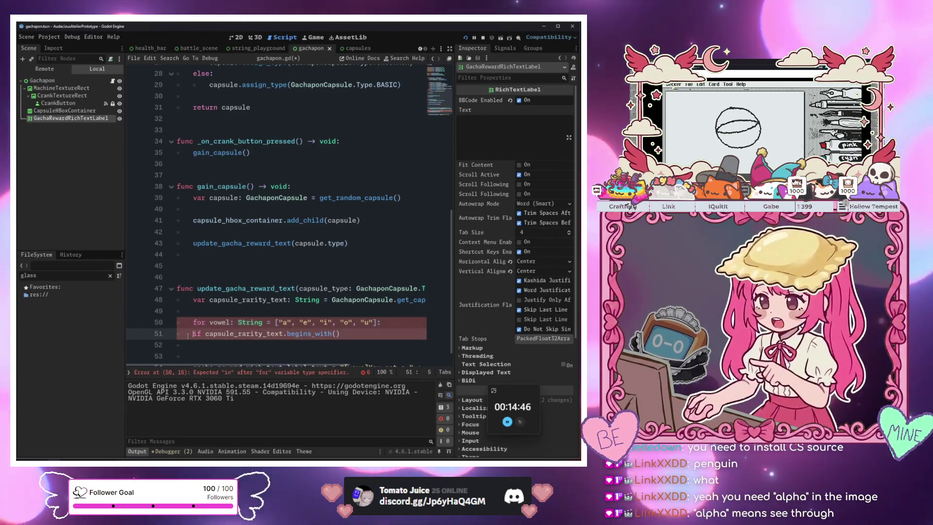
click(377, 333)
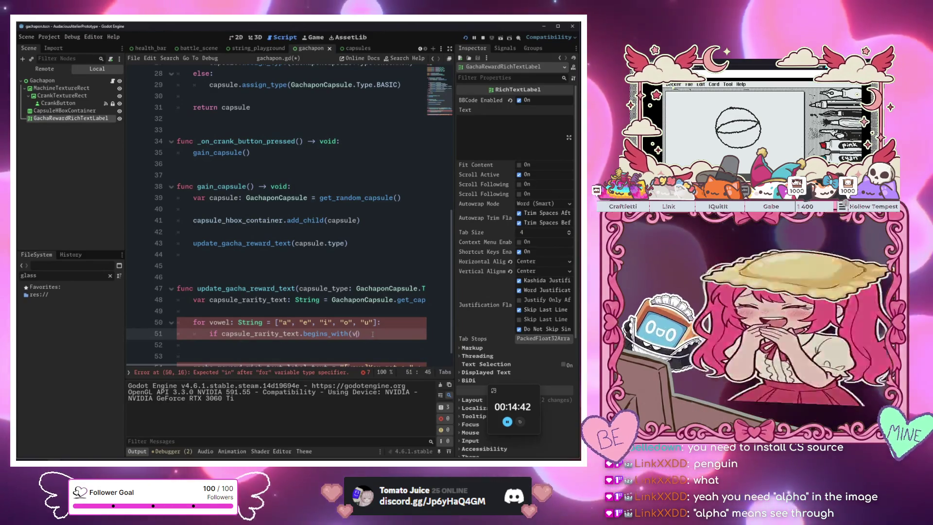
text(el)
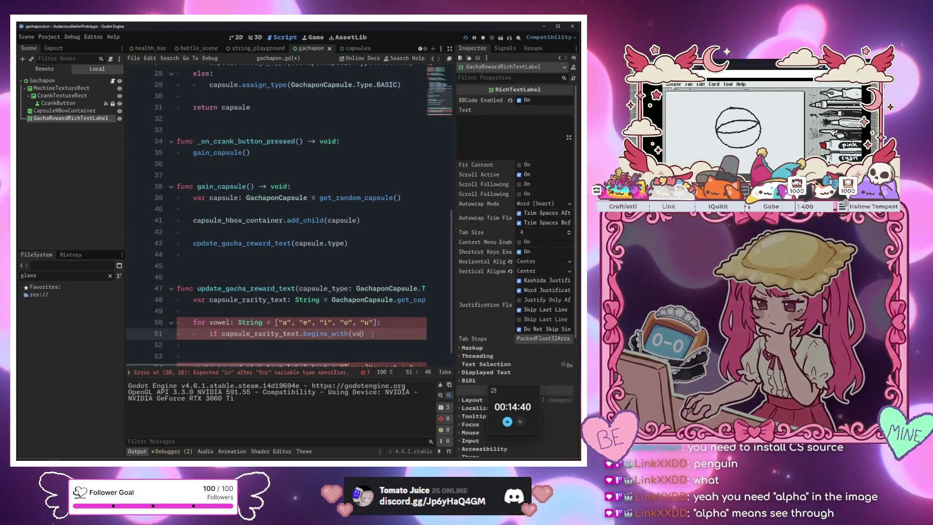
key(Return)
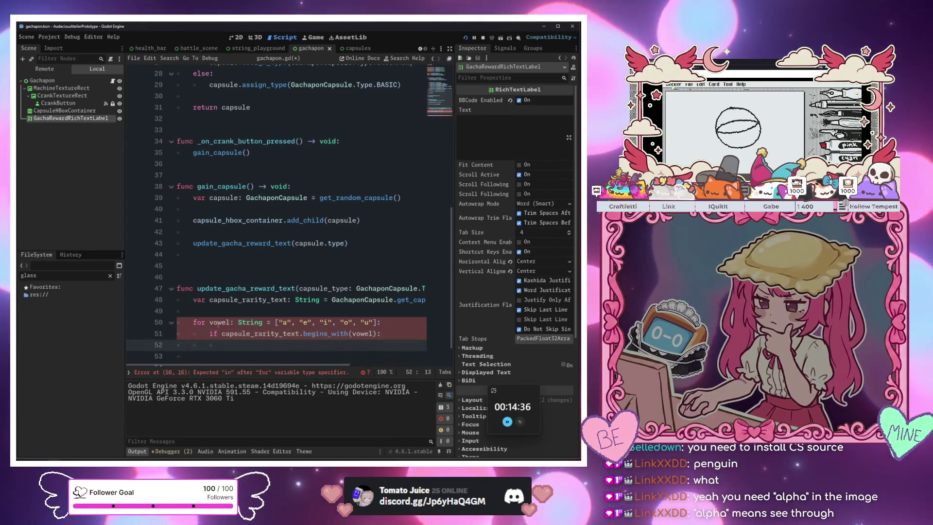
click(269, 324)
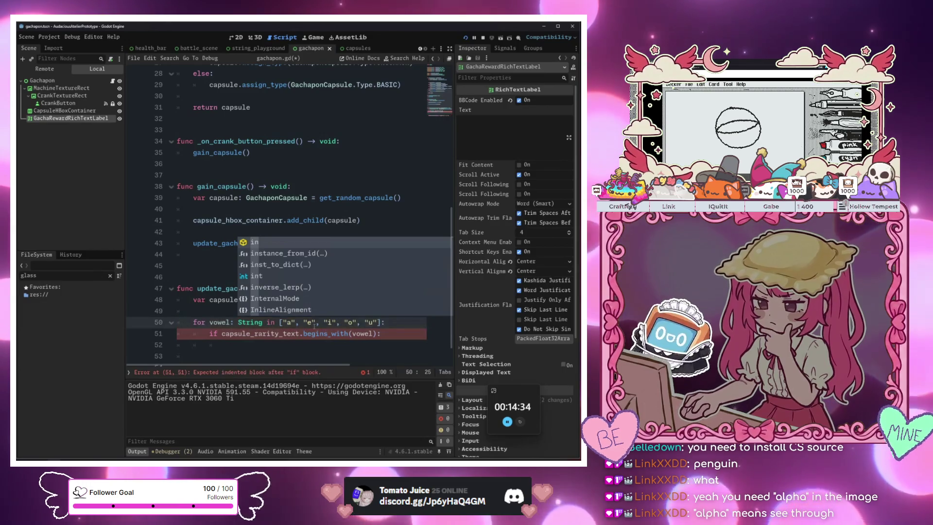
click(318, 342)
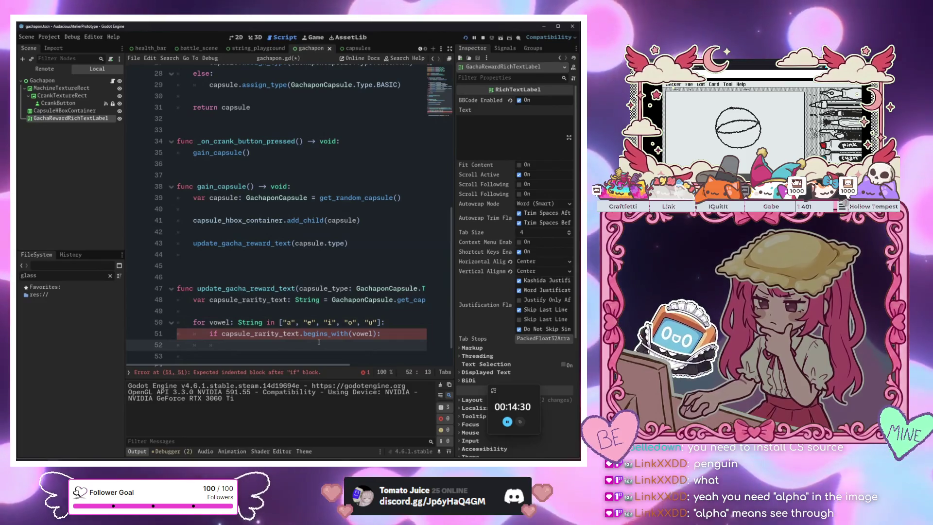
key(Up)
key(Up)
key(Up)
Step: Declare var n_character_if_vowel: String = "" above the vowel loop
key(Return)
key(Return)
key(Up)
key(Up)
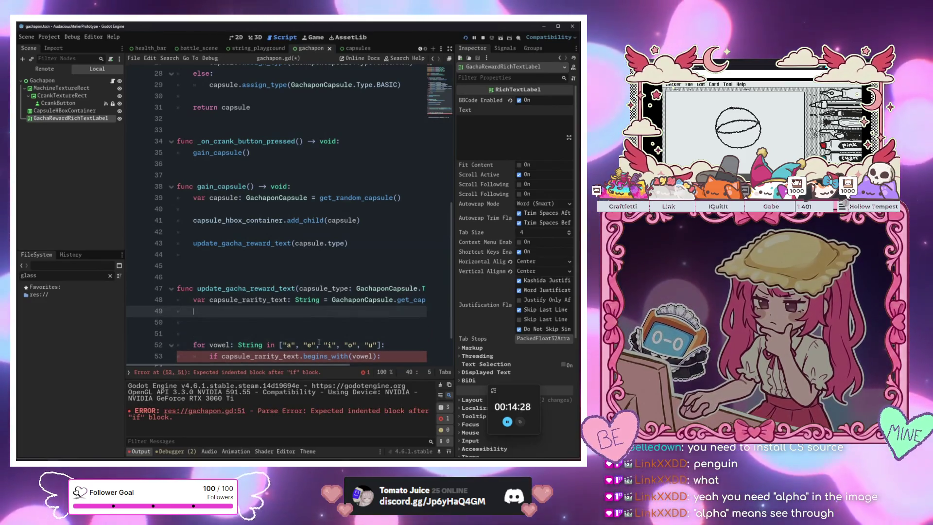
text(var n_character_if_)
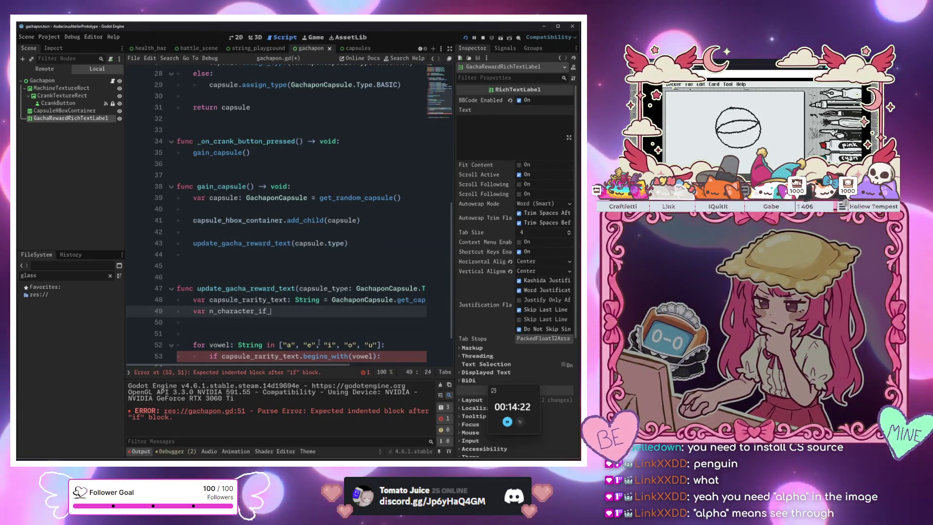
text(vowel: )
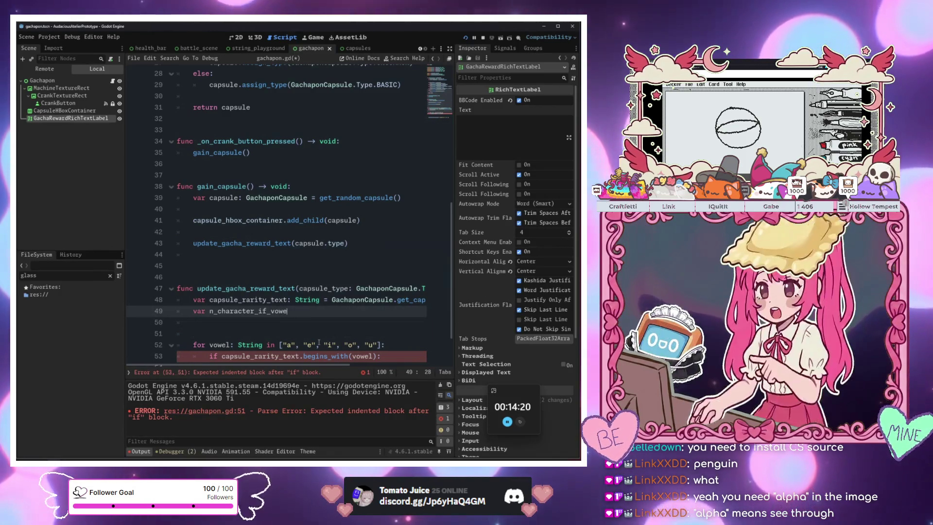
text(String )
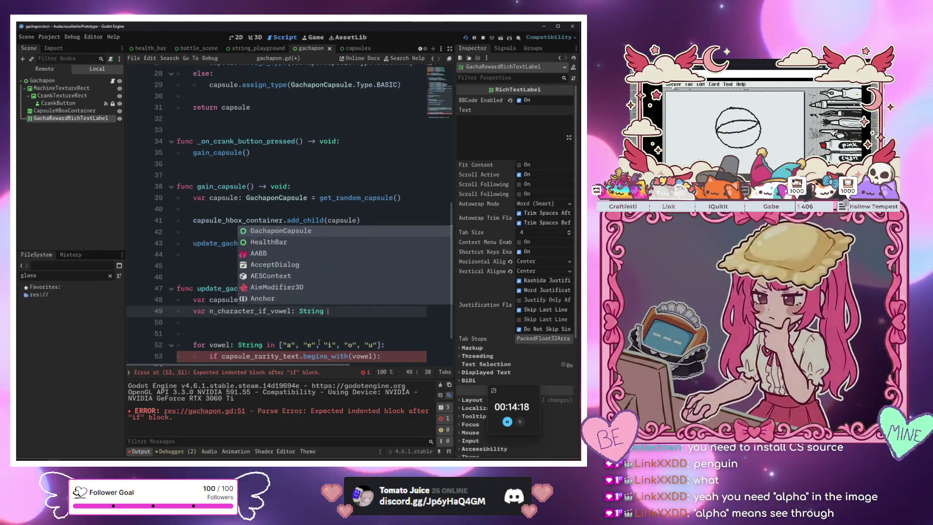
text(= "")
key(Down)
key(Down)
key(Down)
Step: Inside the if block, set n_character_if_vowel = "n" and break
key(End)
key(Return)
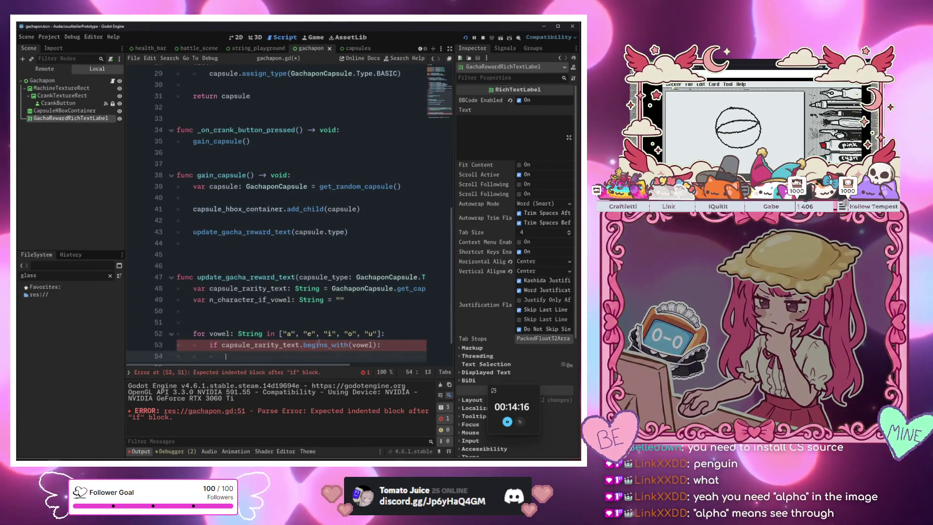
text(n_character_if_vowel = )
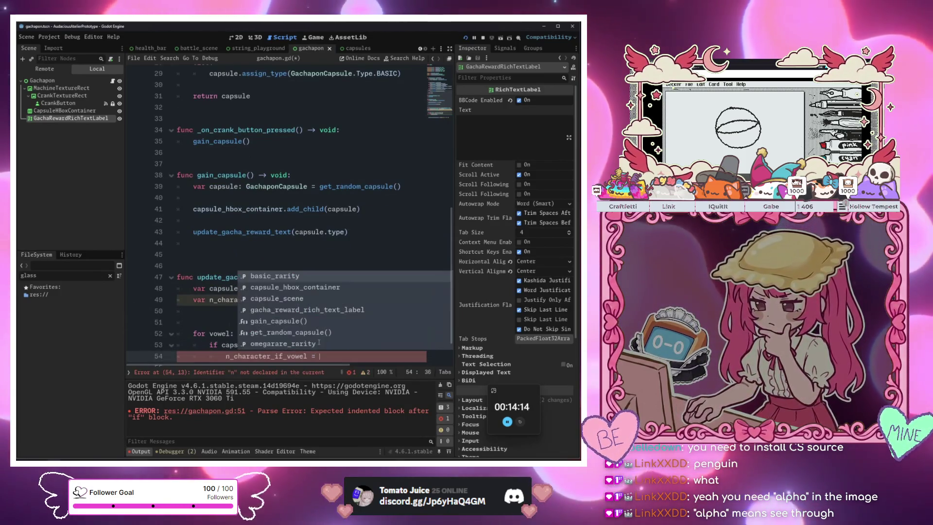
text("n")
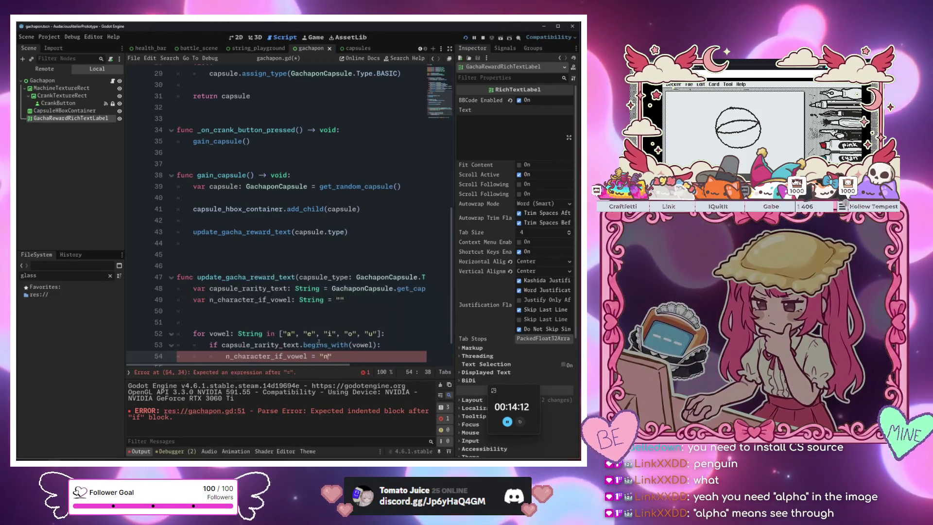
key(Return)
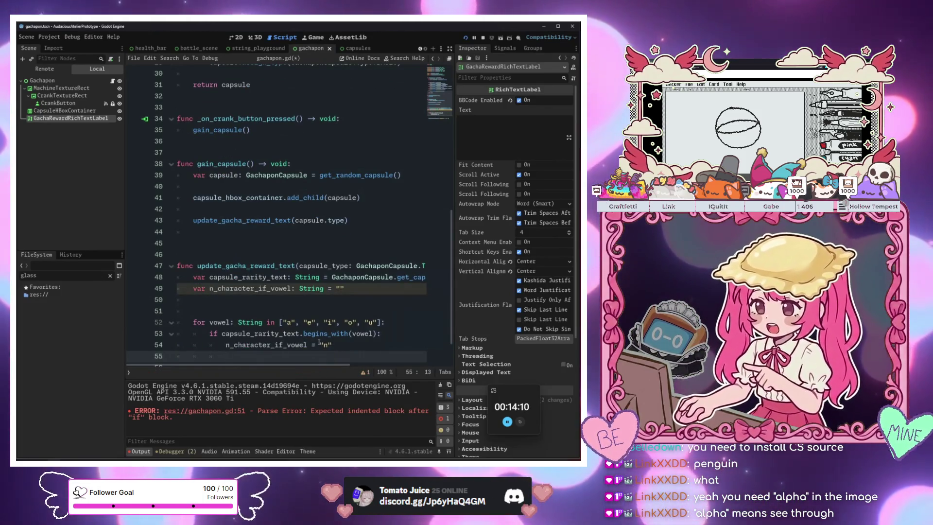
text(break)
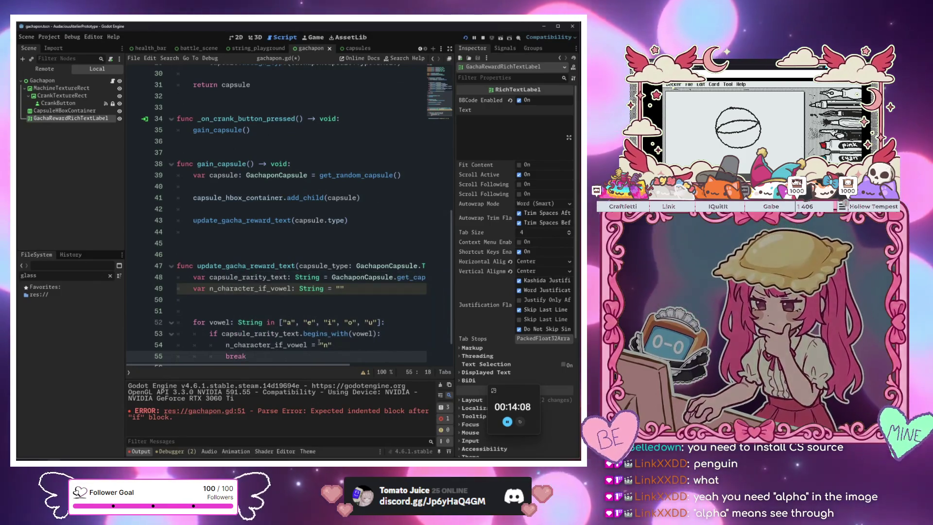
key(Return)
key(Return)
key(Return)
key(Return)
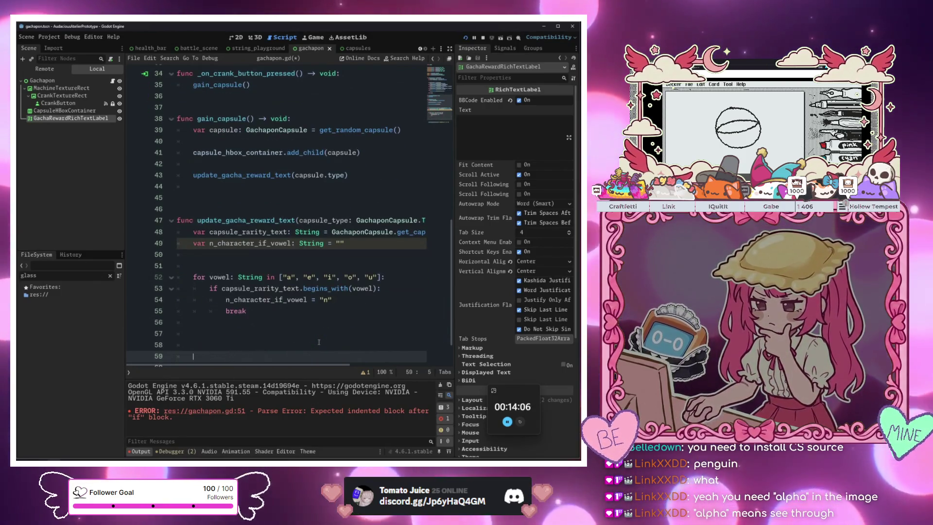
scroll(308, 345, down, 2)
key(BackSpace)
key(BackSpace)
key(BackSpace)
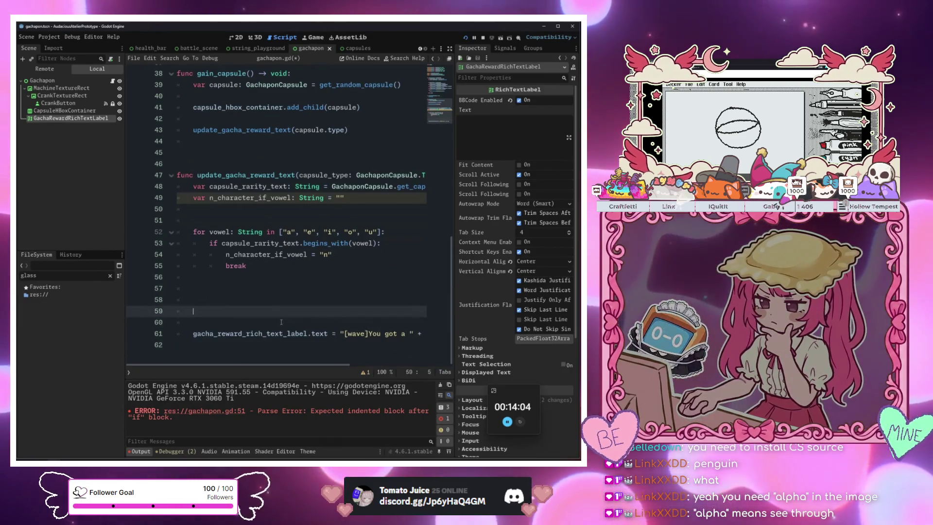
Step: Remove the extra blank lines around the vowel loop and message line
key(Delete)
click(335, 311)
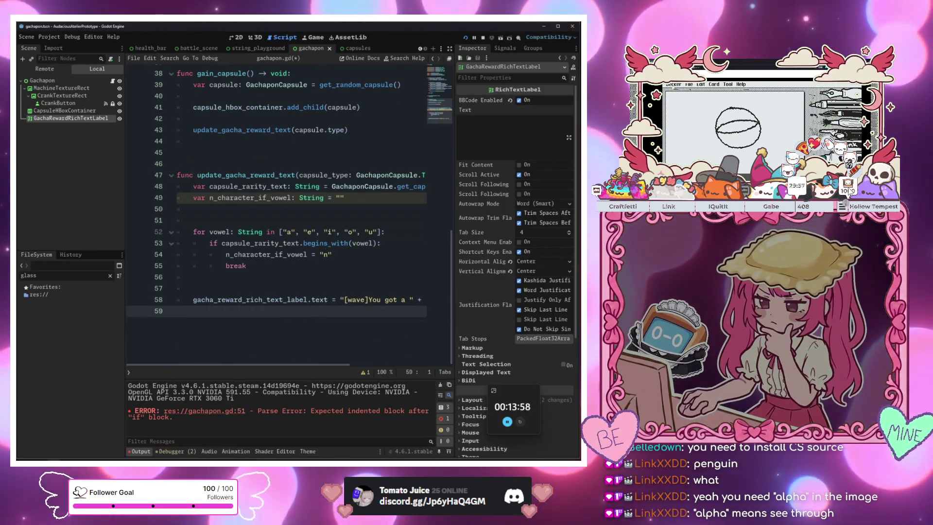
key(Up)
key(Up)
key(BackSpace)
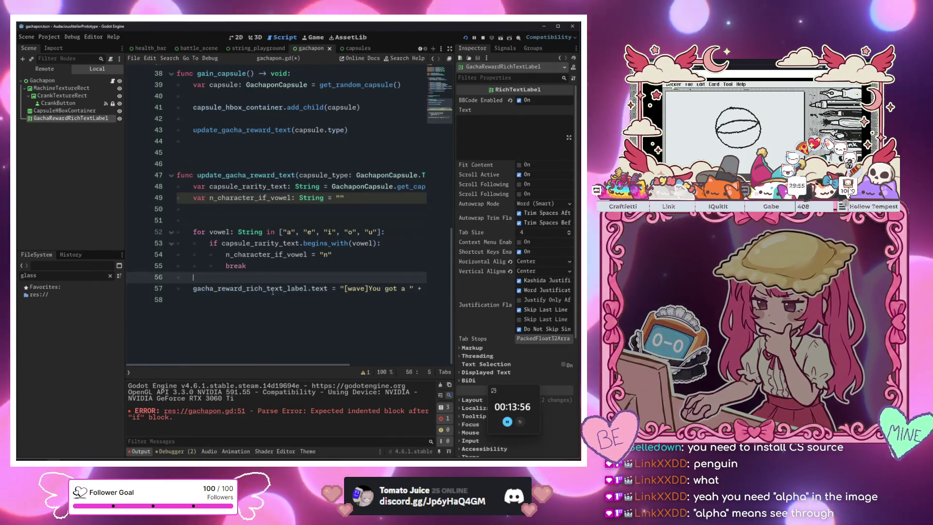
click(244, 215)
key(BackSpace)
Step: Insert n_character_if_vowel after "You got a" in the reward message, followed by " " +
click(397, 277)
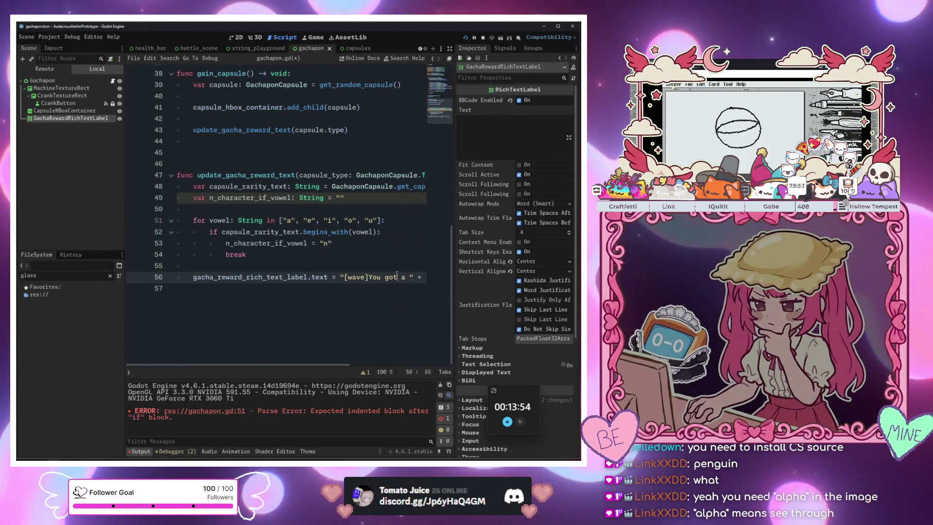
mouse_move(383, 277)
mouse_down()
mouse_move(204, 233)
mouse_move(301, 296)
mouse_move(411, 345)
mouse_up()
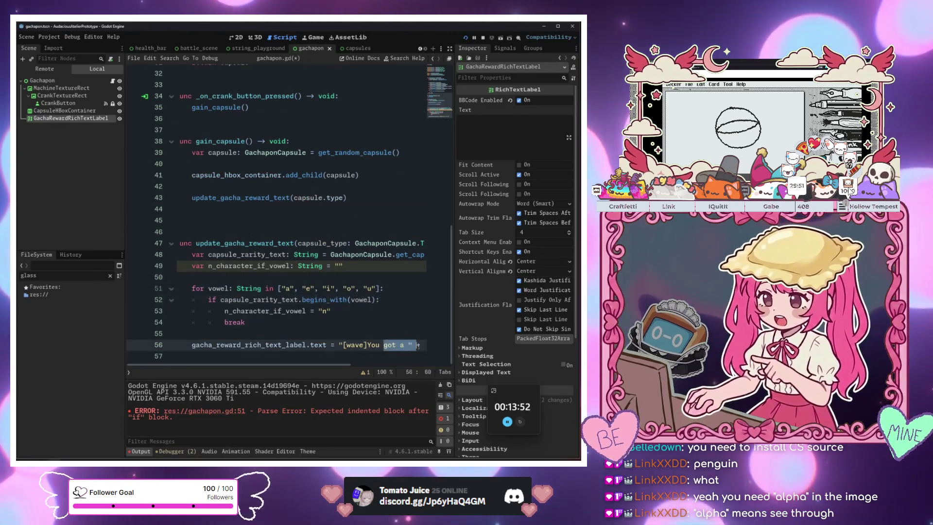
click(388, 345)
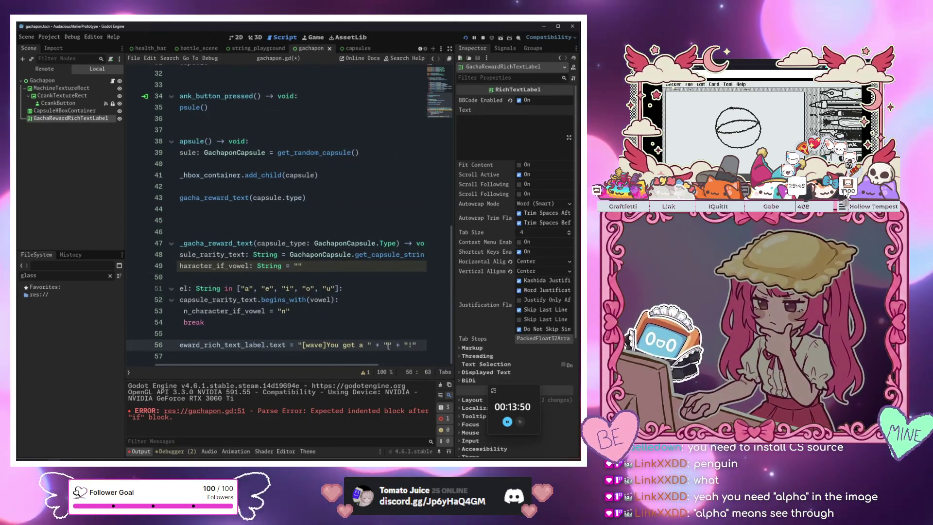
key(BackSpace)
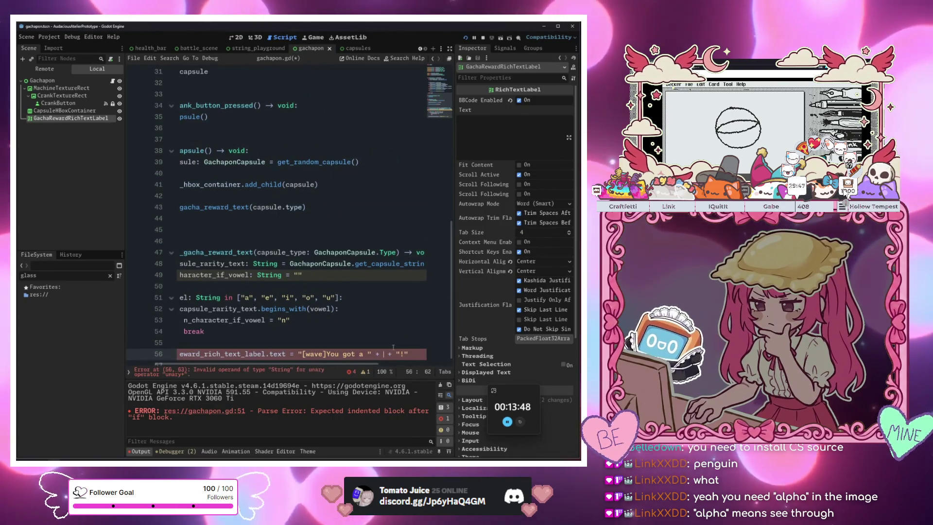
text(chara)
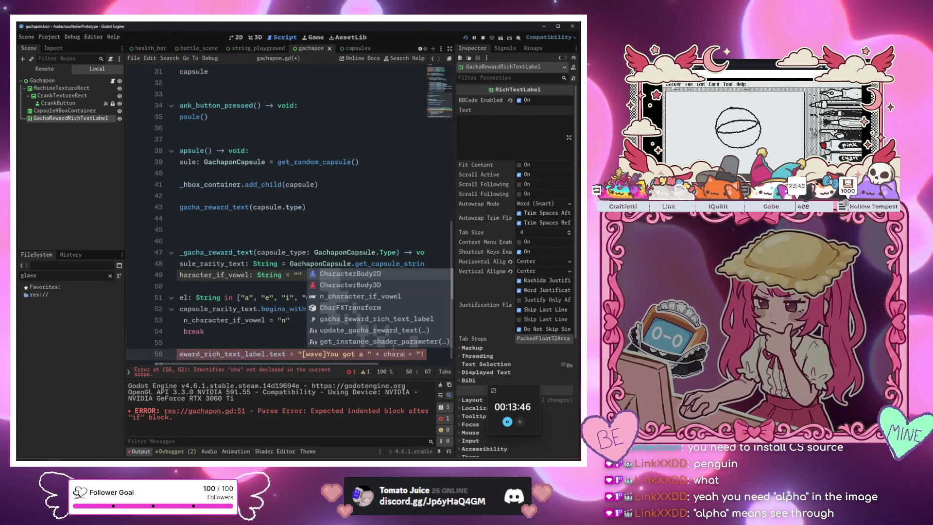
key(Down)
key(Down)
key(Return)
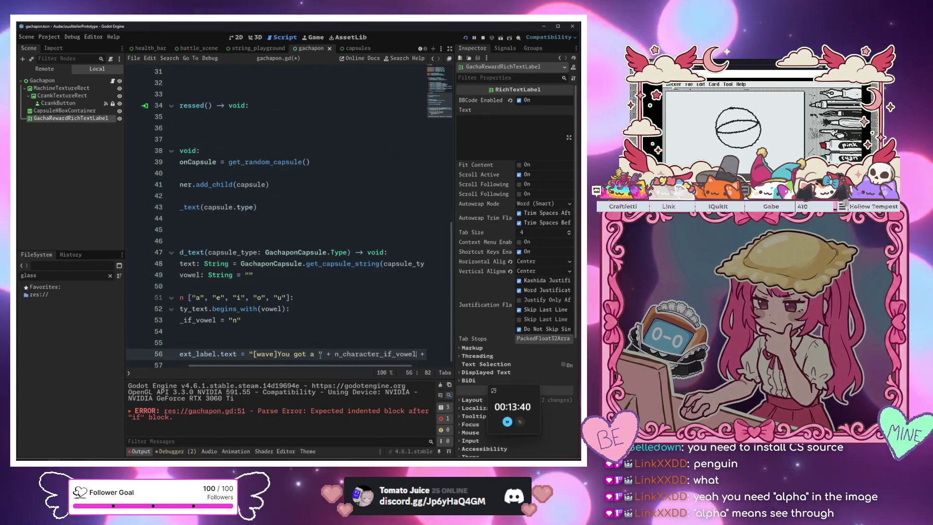
key(BackSpace)
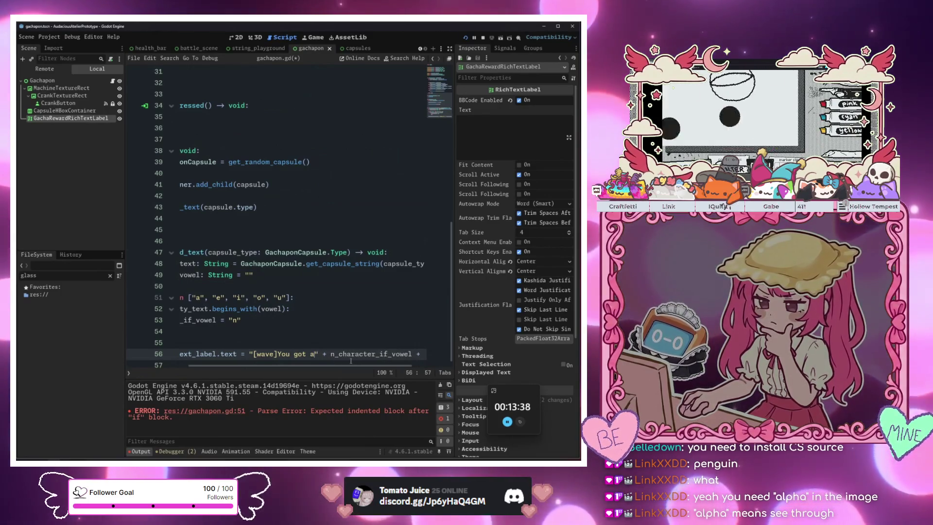
drag(392, 354, 417, 360)
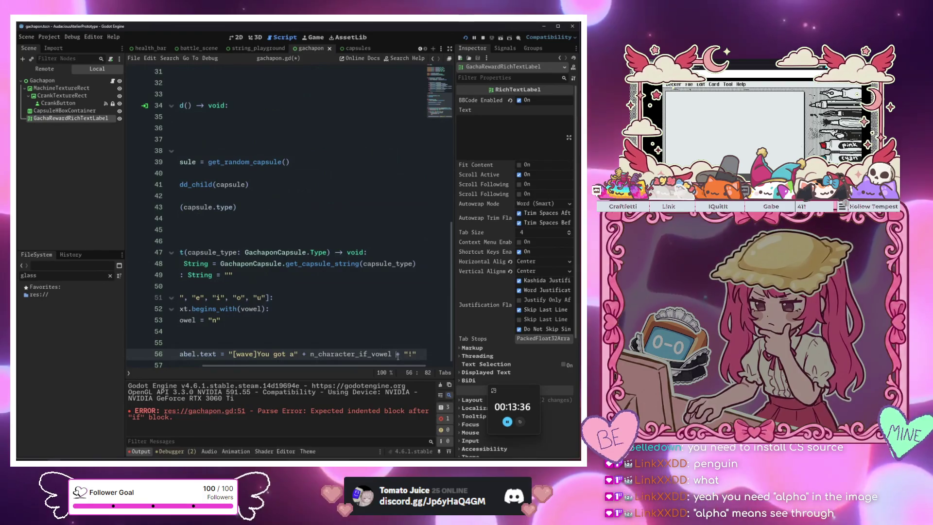
key(Return)
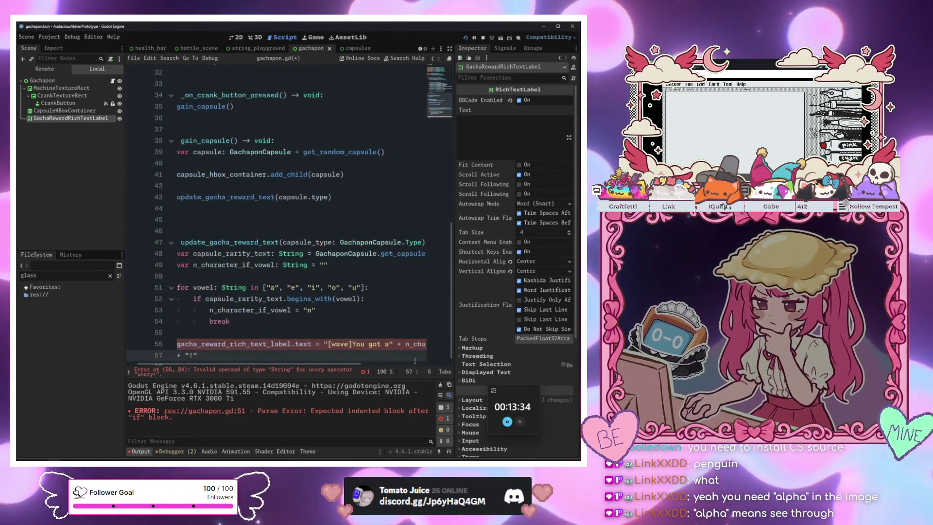
key(BackSpace)
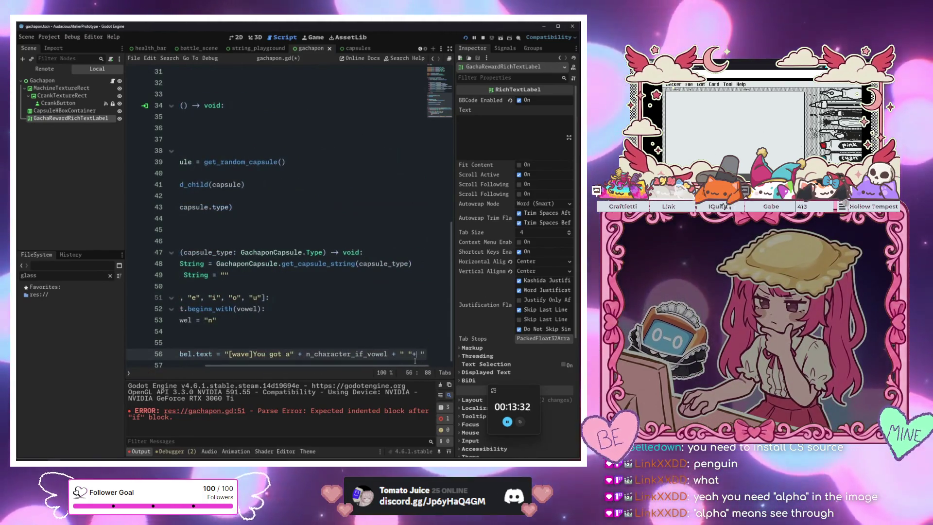
text(+)
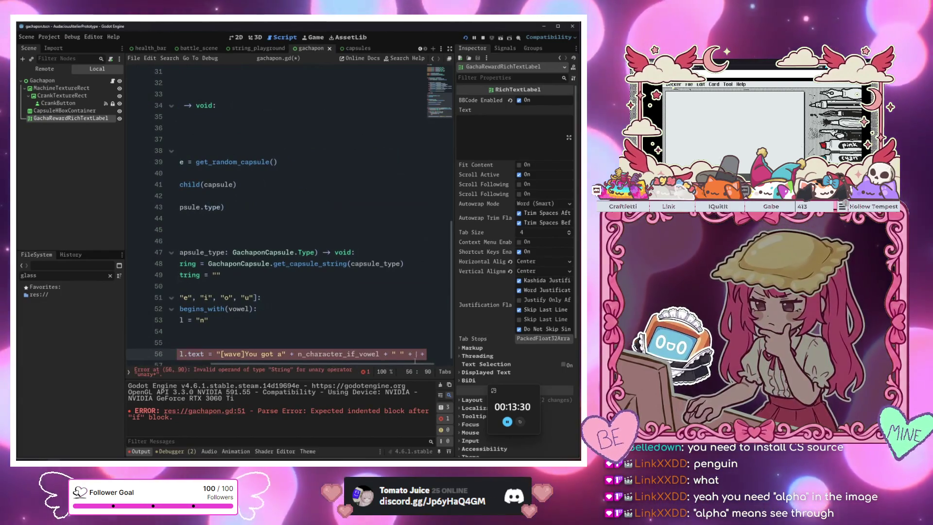
Step: Append capsule_rarity_text to the message, save the script, and run the game
key(ctrl+s)
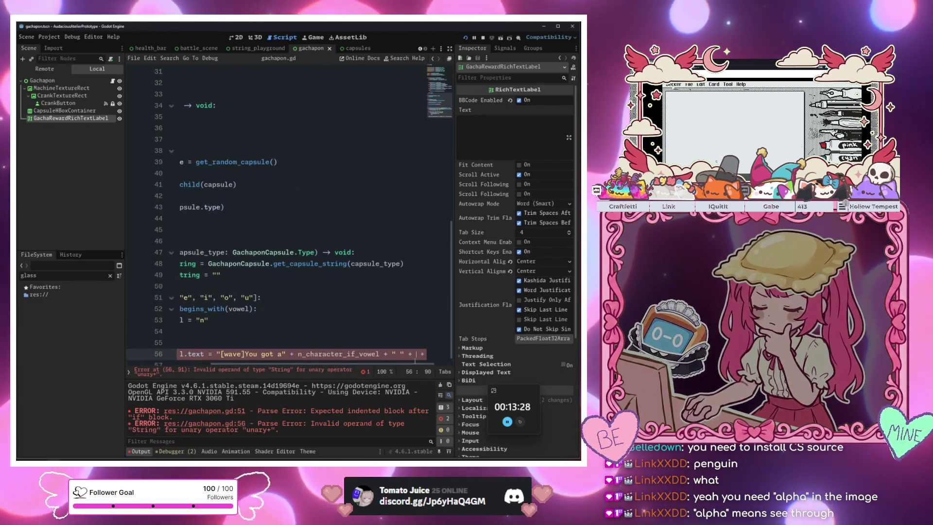
text(cap)
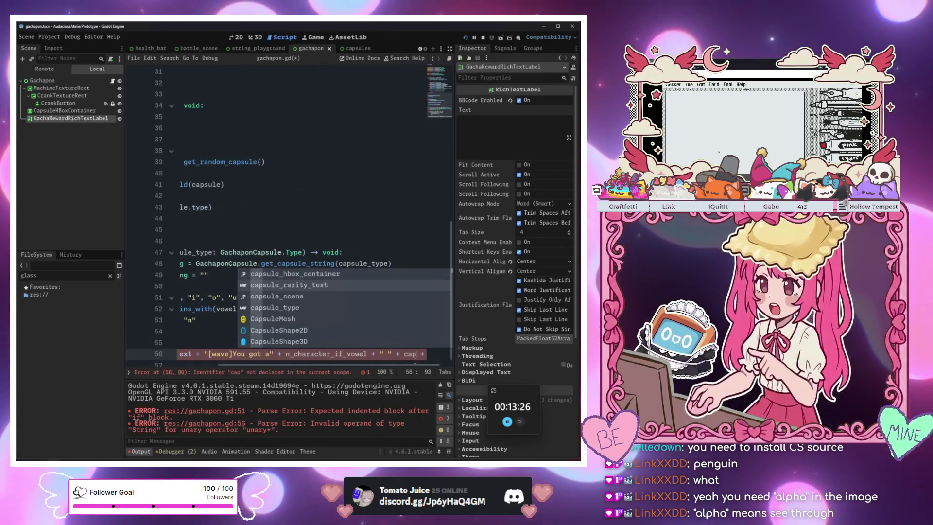
key(Return)
click(343, 300)
key(F5)
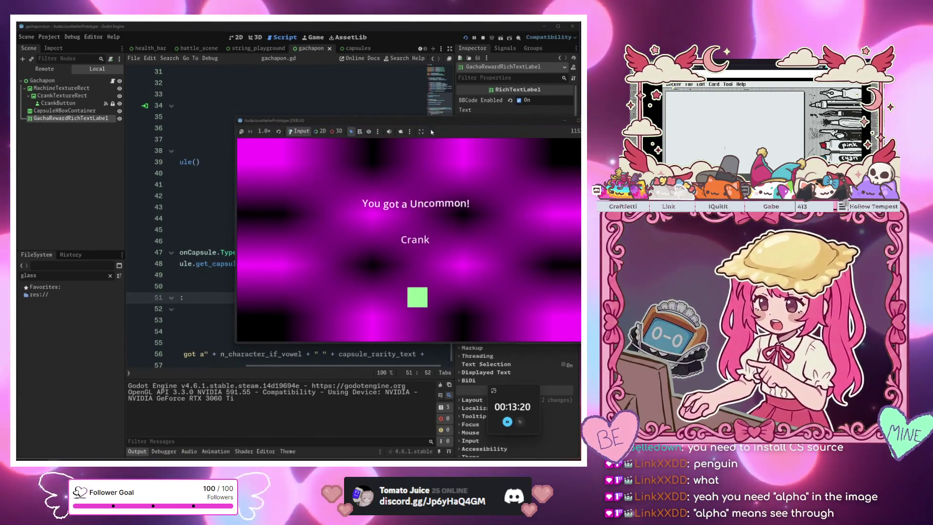
Step: Crank once to check the new message, then close the game window
click(416, 243)
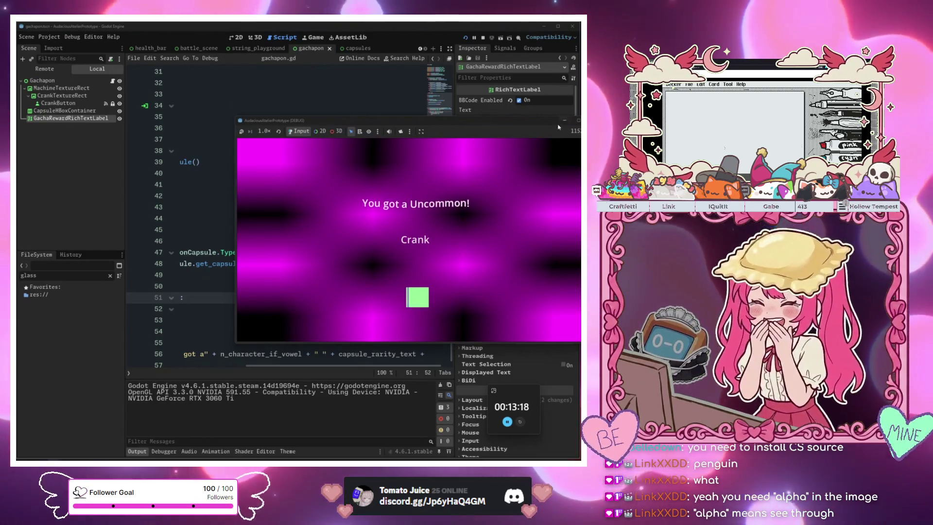
click(564, 120)
click(322, 218)
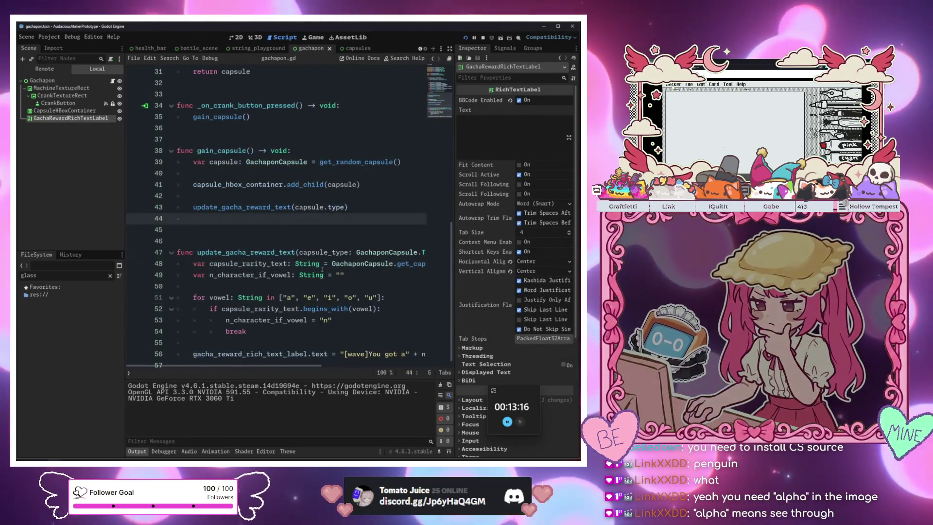
Step: Change line 52 to capsule_rarity_text.to_lower().begins_with(vowel) and rerun the game
key(Down)
key(Down)
key(Down)
key(End)
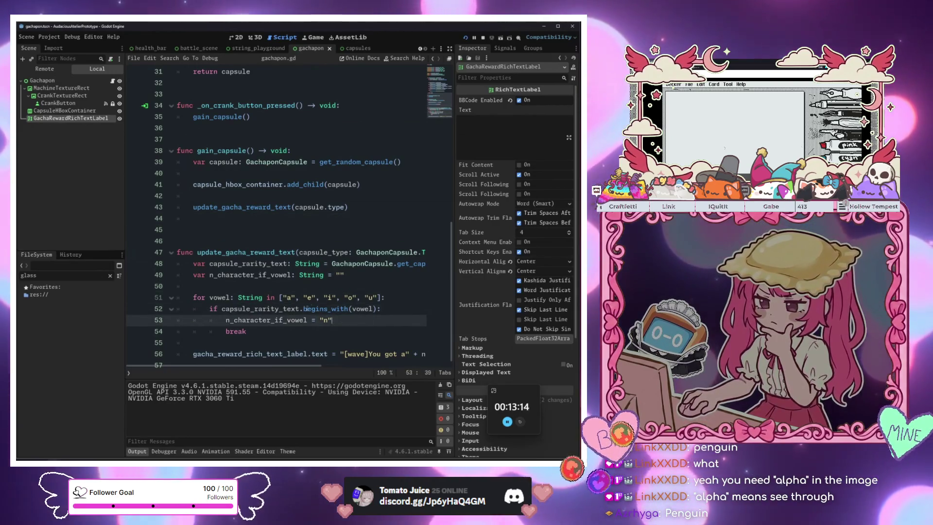
click(304, 309)
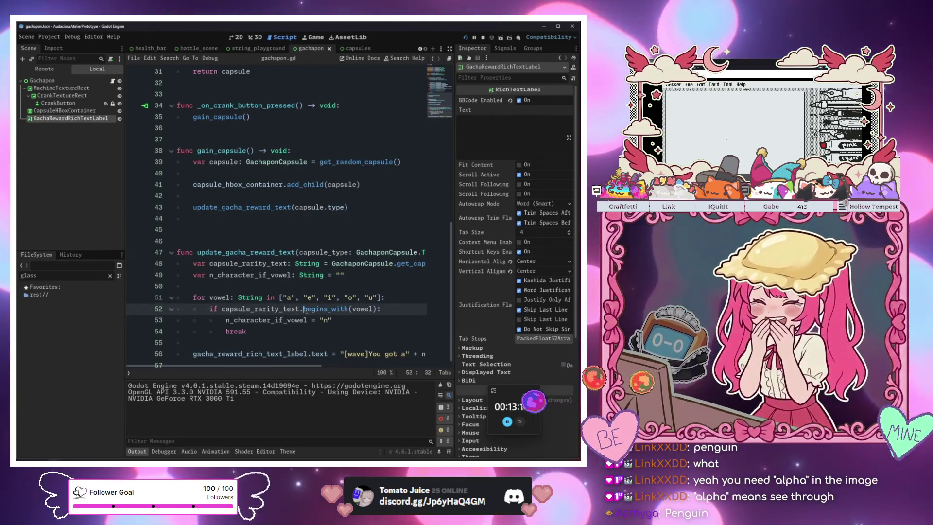
text(to)
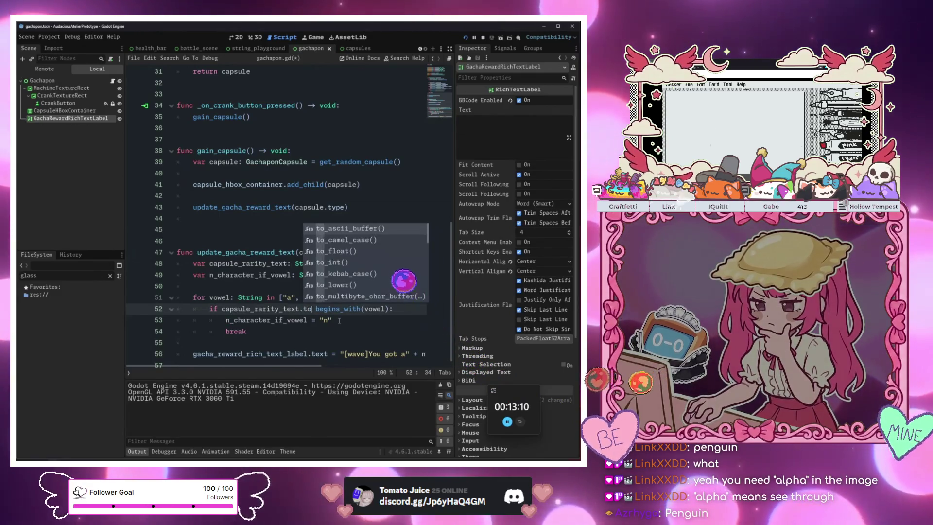
key(Down)
key(Down)
key(Down)
key(Return)
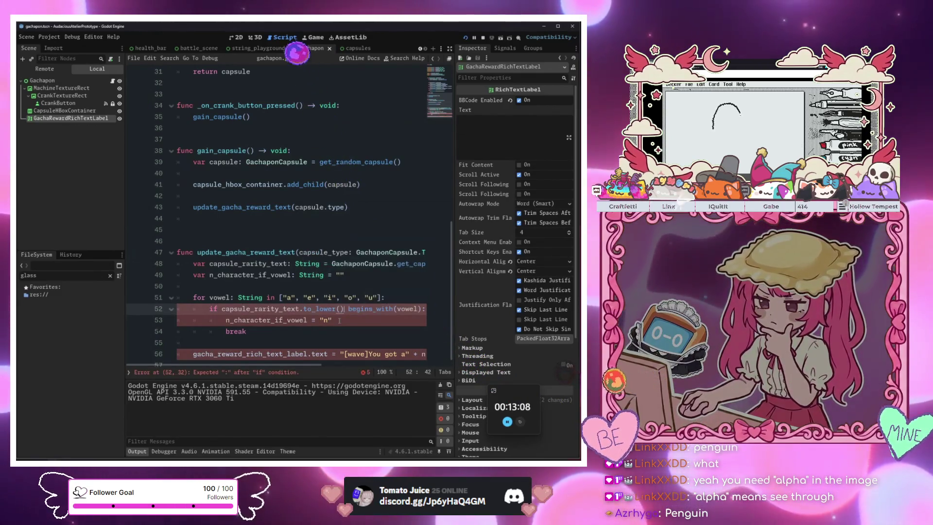
text(.)
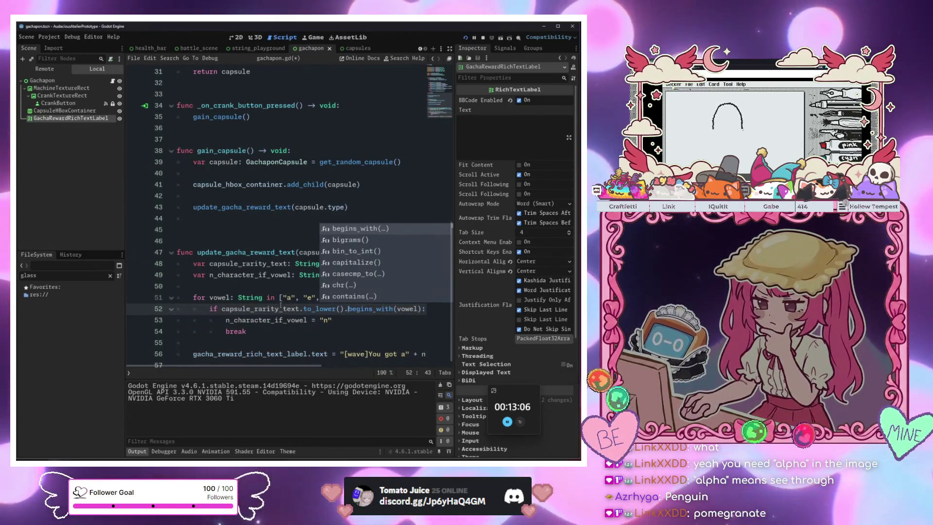
click(263, 298)
key(F5)
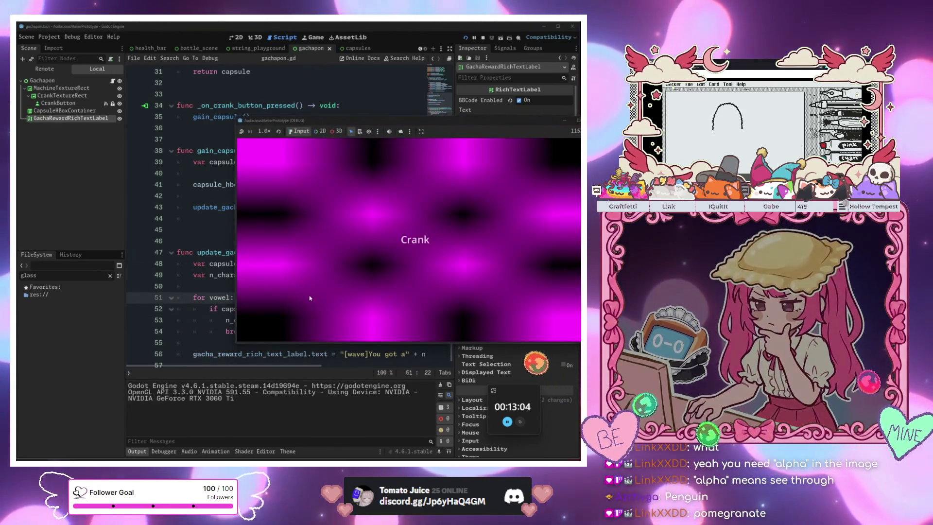
Step: Crank the running gachapon six times, getting Rare, Uncommon and Omega-Rare results, then go back to gachapon.gd
click(406, 242)
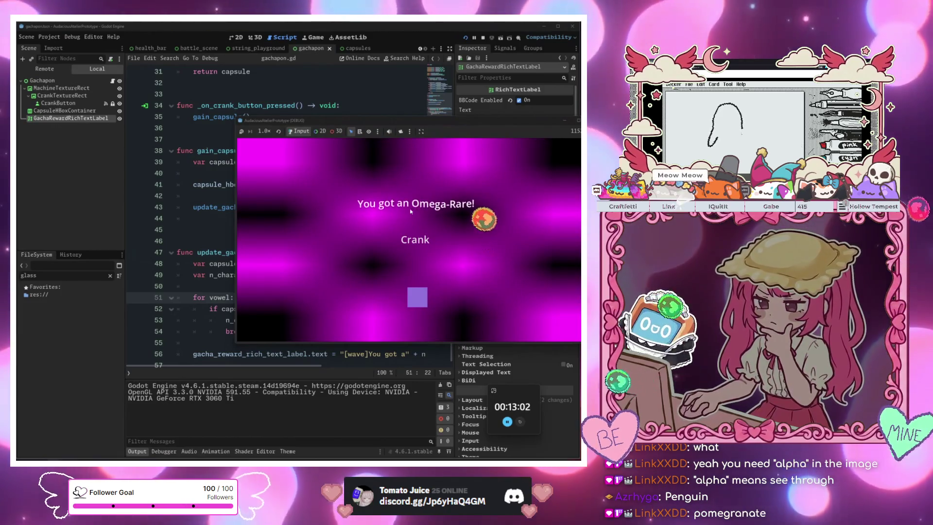
click(411, 241)
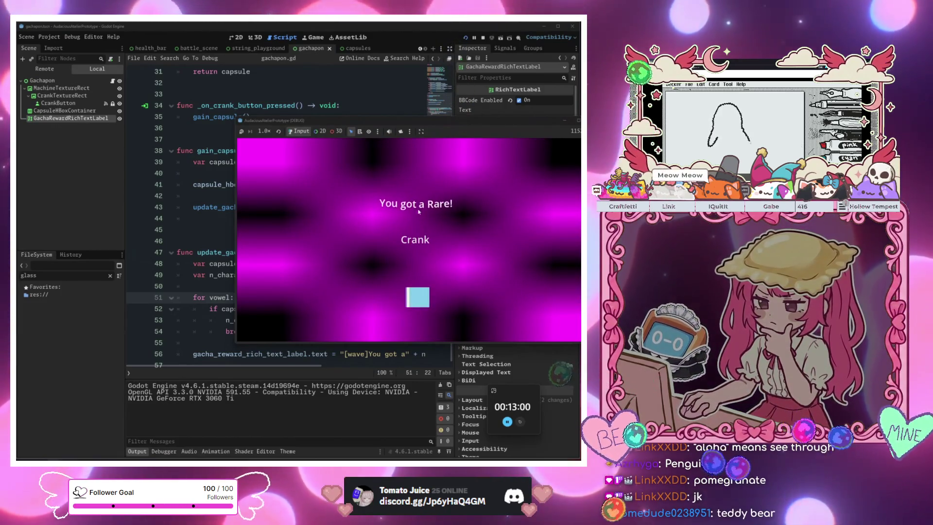
click(425, 213)
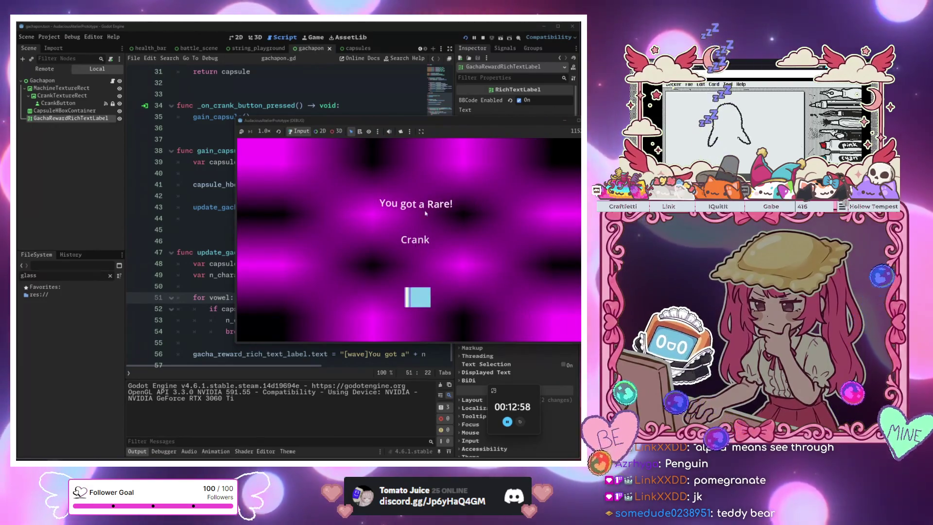
click(417, 243)
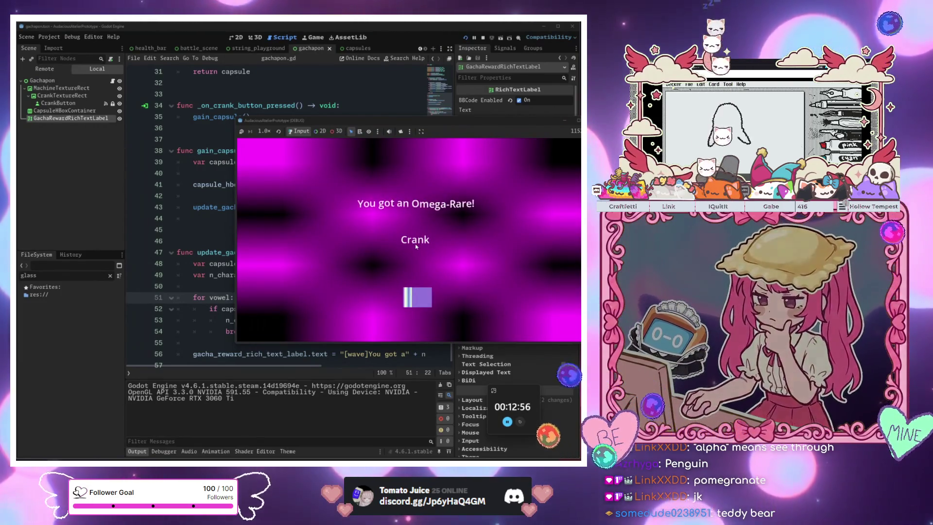
click(415, 243)
click(415, 243)
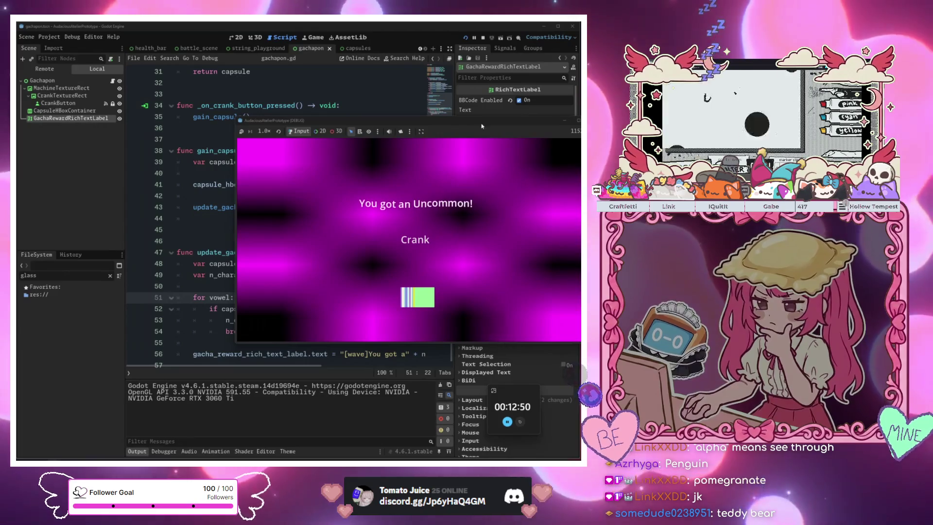
mouse_move(481, 126)
mouse_down()
mouse_move(382, 164)
mouse_move(431, 129)
mouse_up()
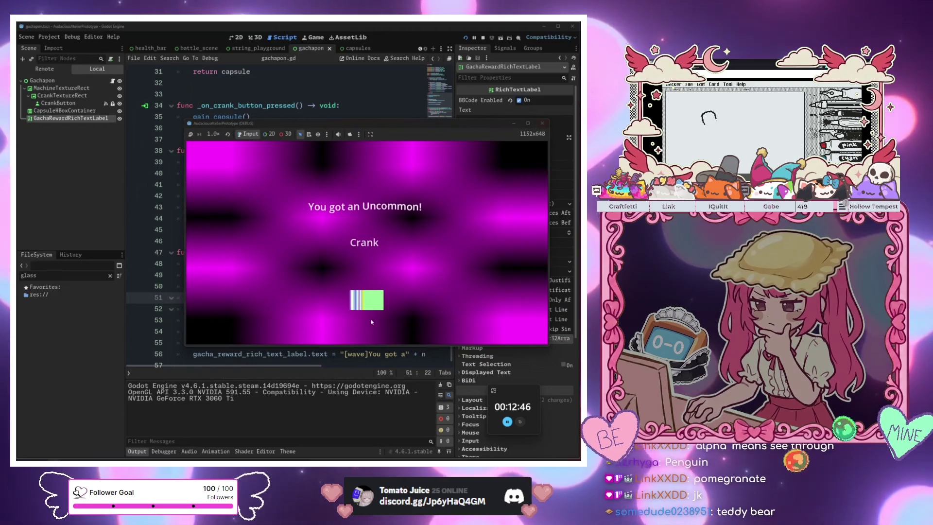
click(559, 219)
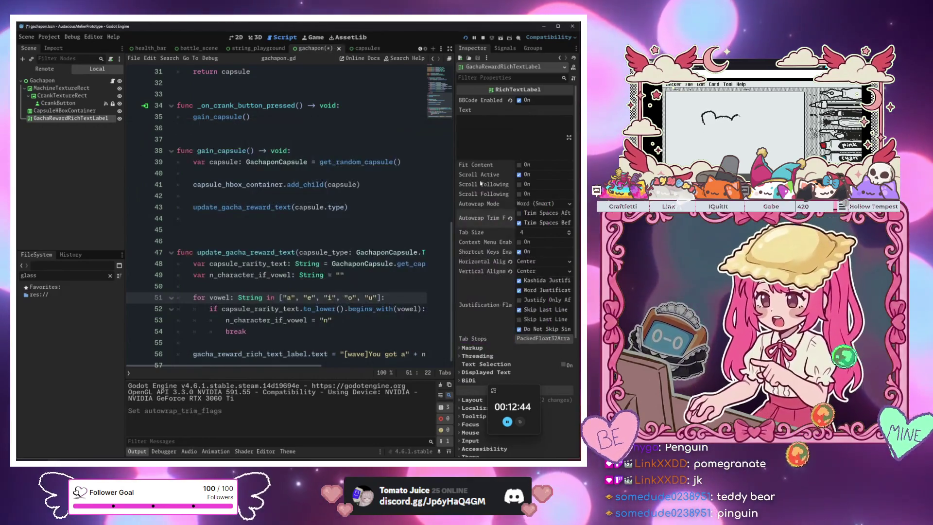
Step: Delete the empty lines inside gain_capsule and get_random_capsule in gachapon.gd
click(345, 249)
scroll(339, 208, up, 10)
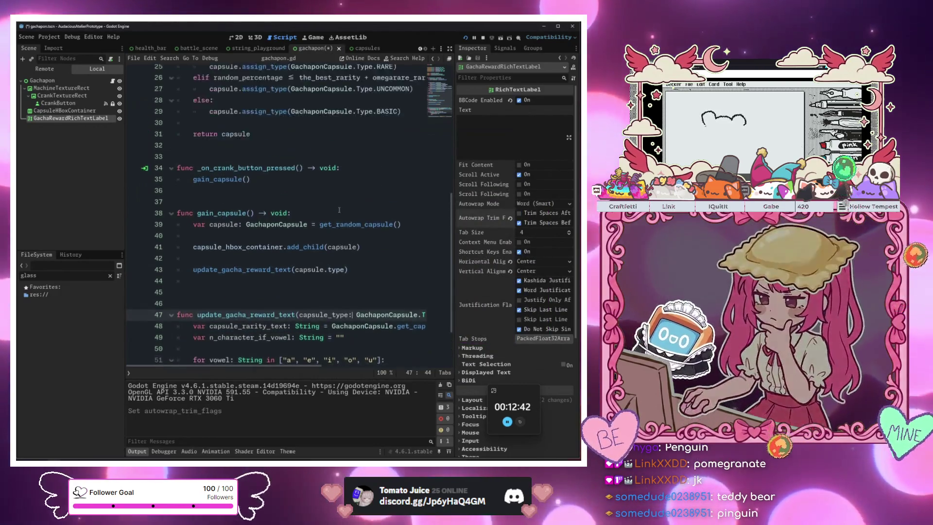
scroll(314, 220, down, 10)
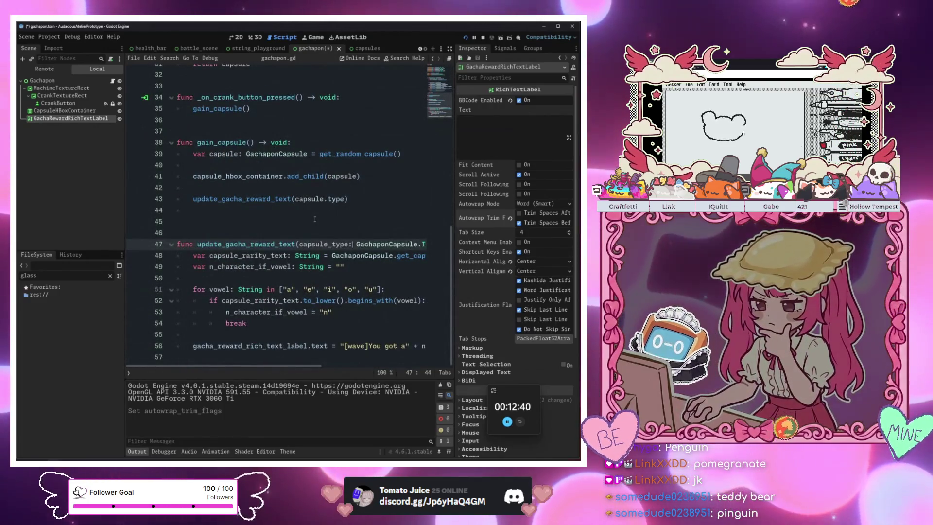
click(290, 188)
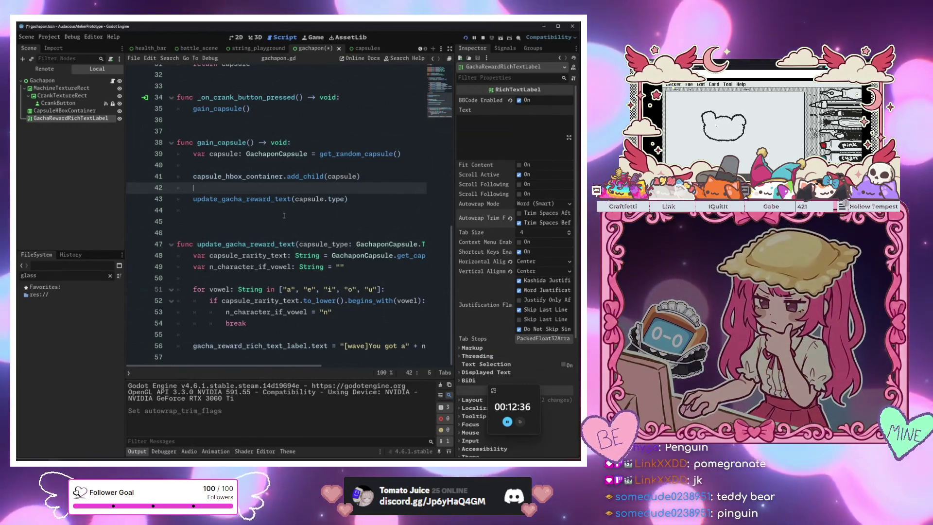
key(BackSpace)
key(BackSpace)
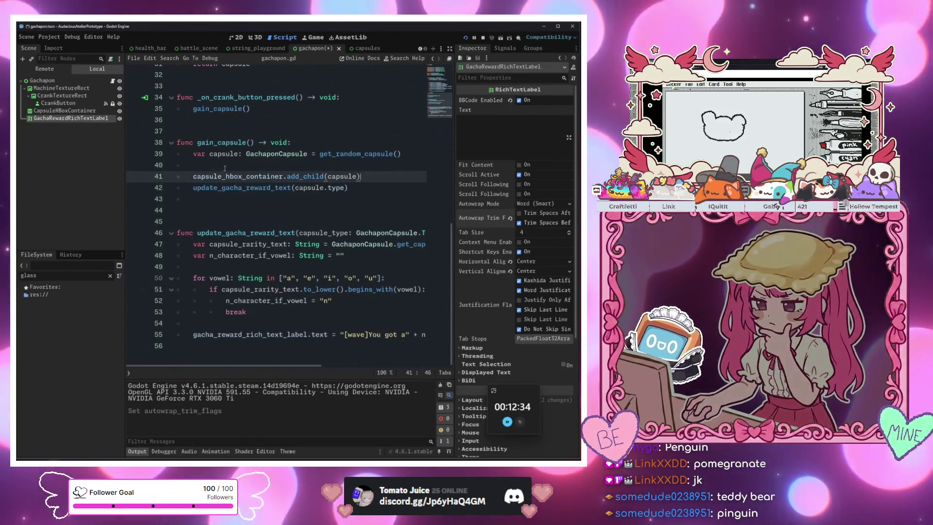
click(224, 166)
key(BackSpace)
click(223, 199)
key(BackSpace)
click(223, 133)
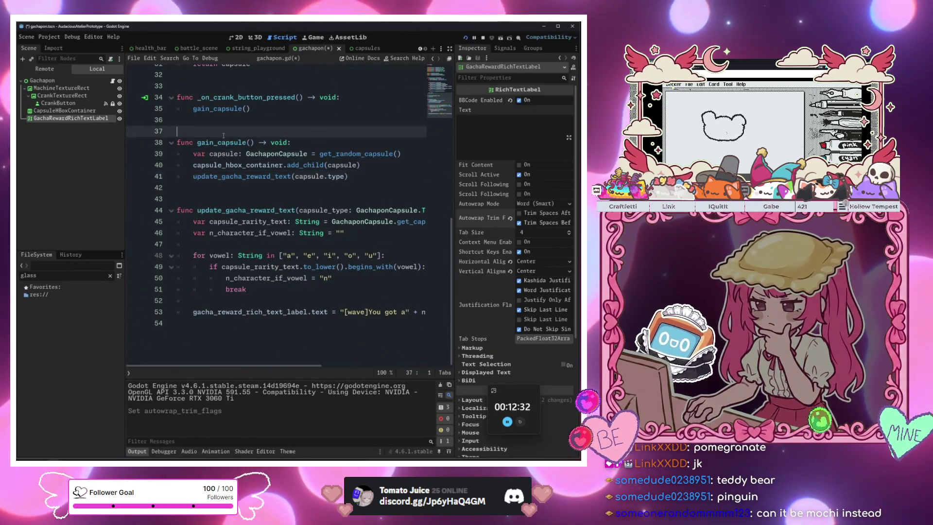
scroll(223, 135, up, 8)
click(225, 189)
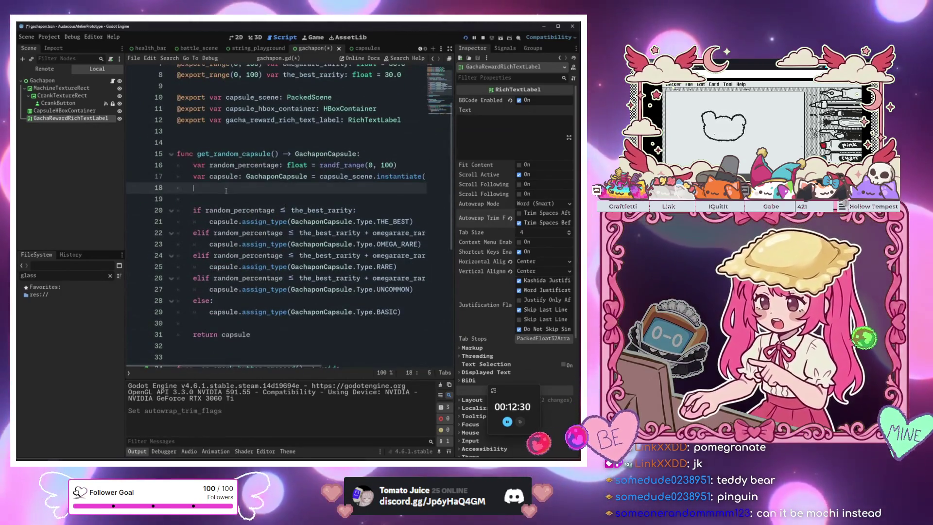
key(BackSpace)
key(BackSpace)
Step: Insert blank lines below the exported variables on line 13
click(237, 136)
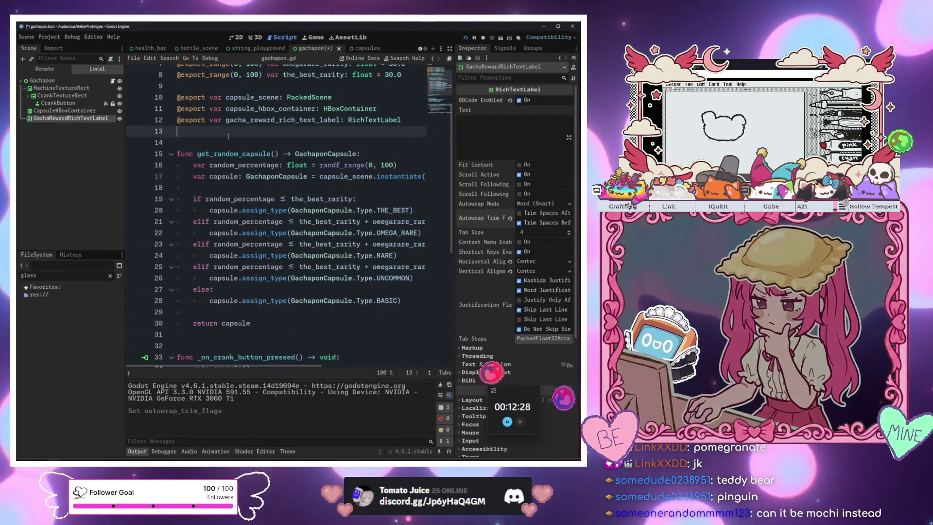
key(Return)
key(Return)
key(Return)
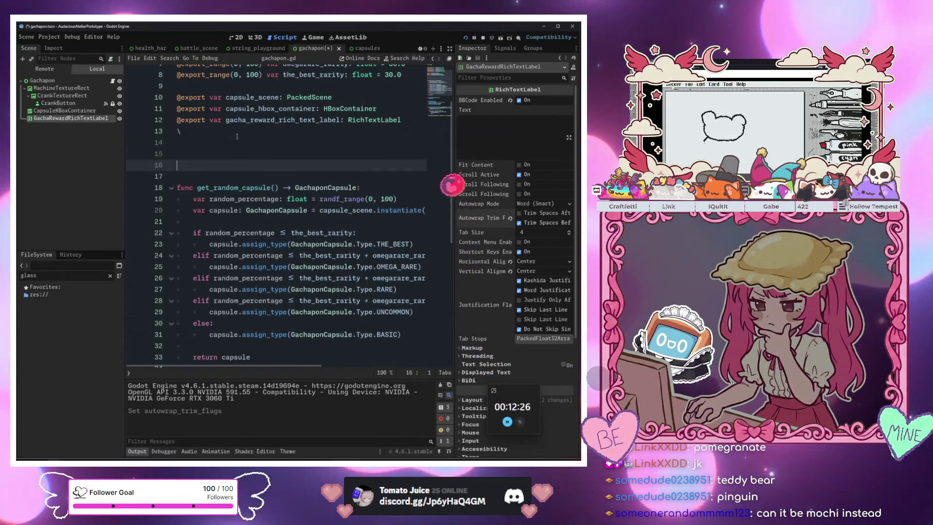
key(Up)
key(Up)
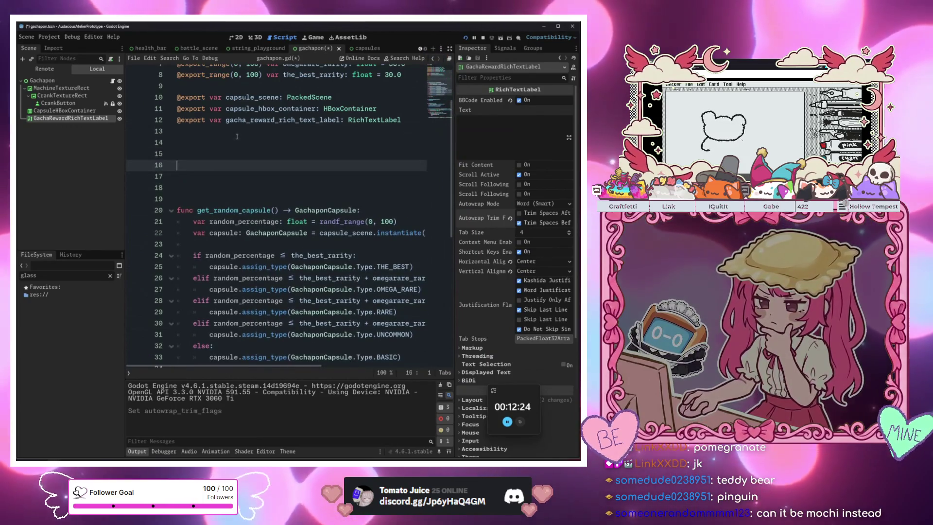
scroll(237, 136, down, 8)
click(253, 232)
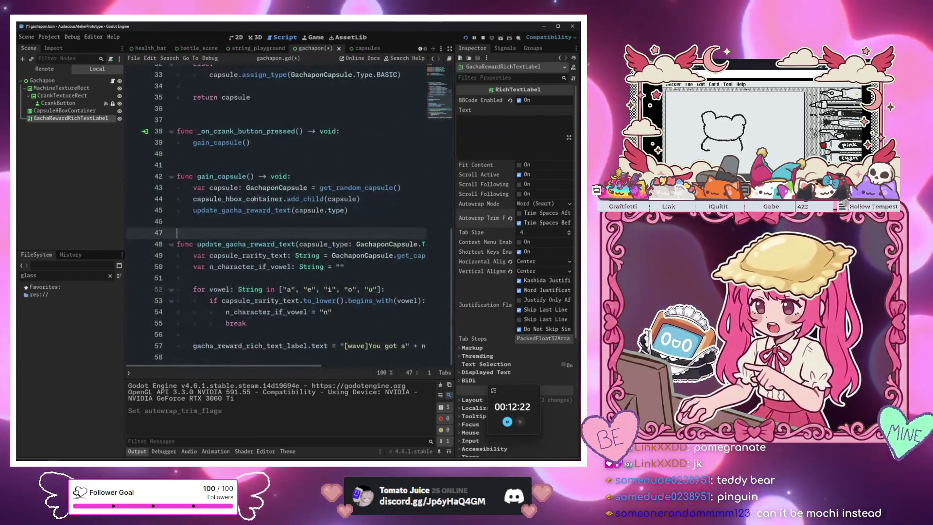
click(242, 346)
click(256, 165)
click(232, 356)
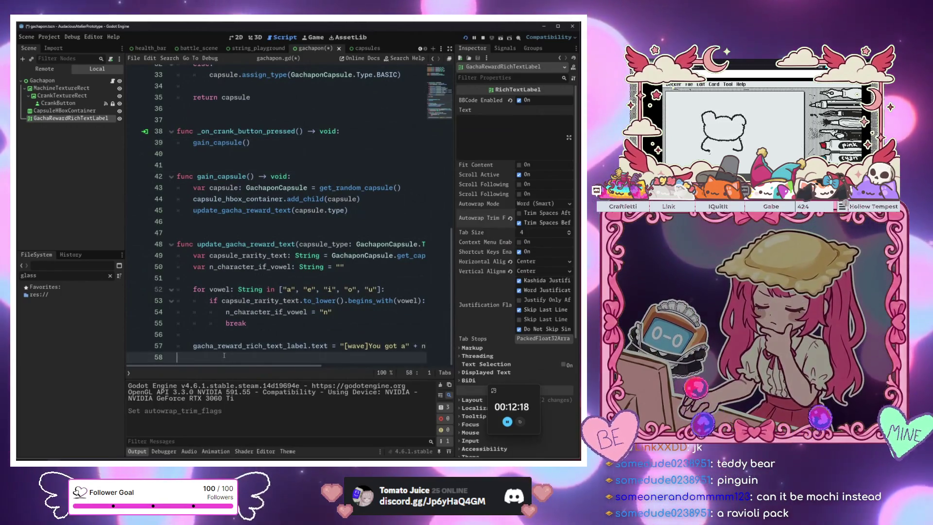
Step: Add 'func crank_animation() -> void:' at the end of gachapon.gd
key(Return)
text(func )
text(crac)
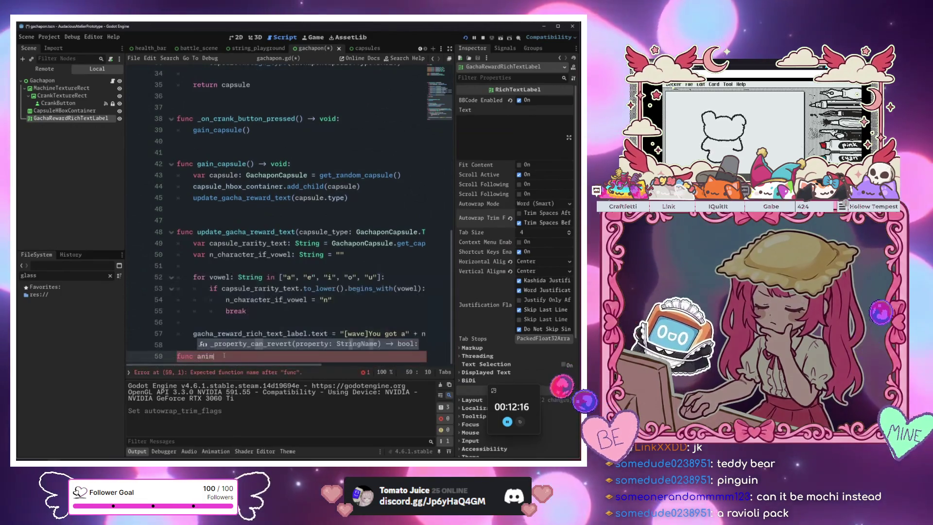
key(BackSpace)
text(nk_)
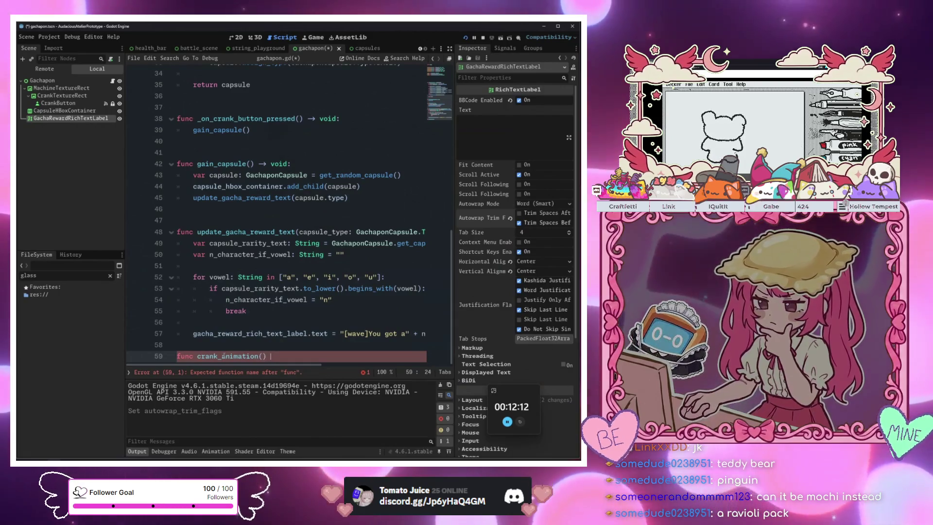
text(-> void:)
key(Return)
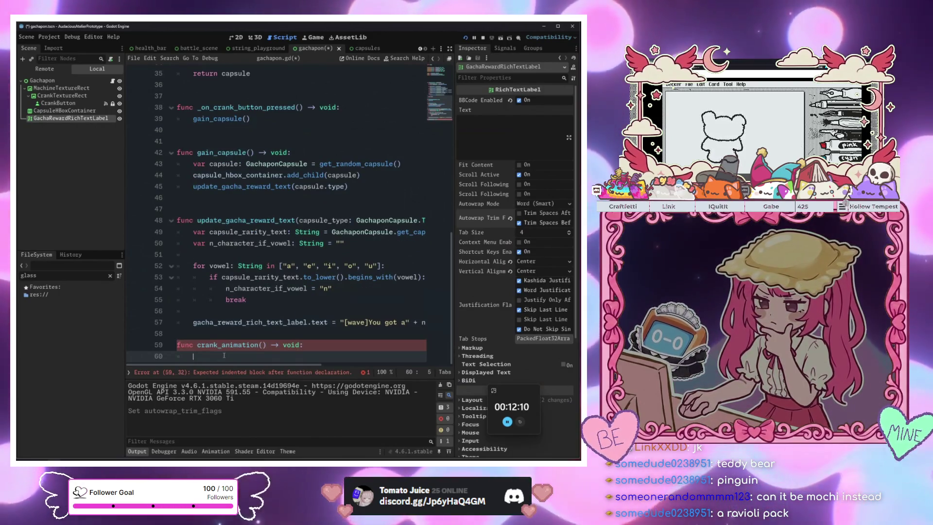
Step: Call crank_animation() right after gain_capsule() in _on_crank_button_pressed
click(260, 121)
key(Return)
text(crank)
key(Return)
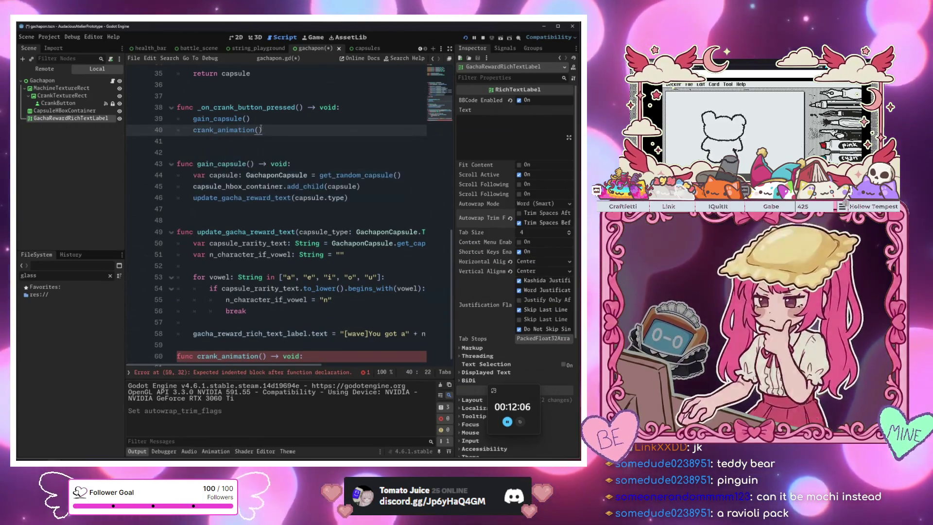
click(295, 357)
key(Down)
key(Down)
key(Down)
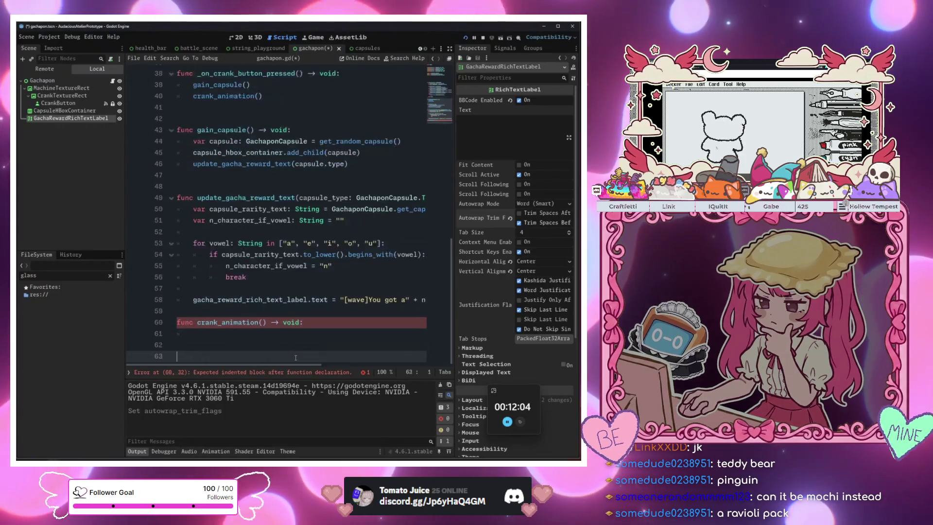
key(Return)
click(62, 96)
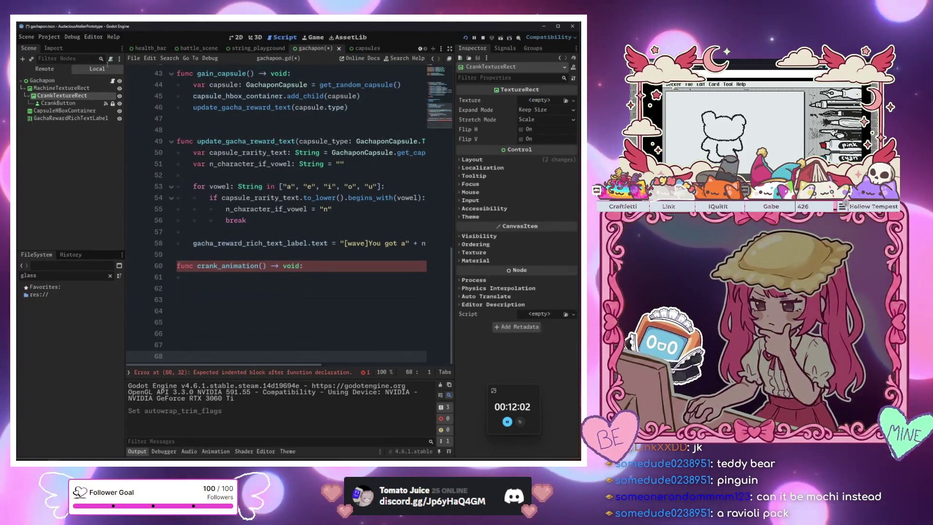
Step: Set CrankTextureRect's pivot offset to (136, 115) in the 2D view
click(239, 38)
scroll(256, 170, up, 5)
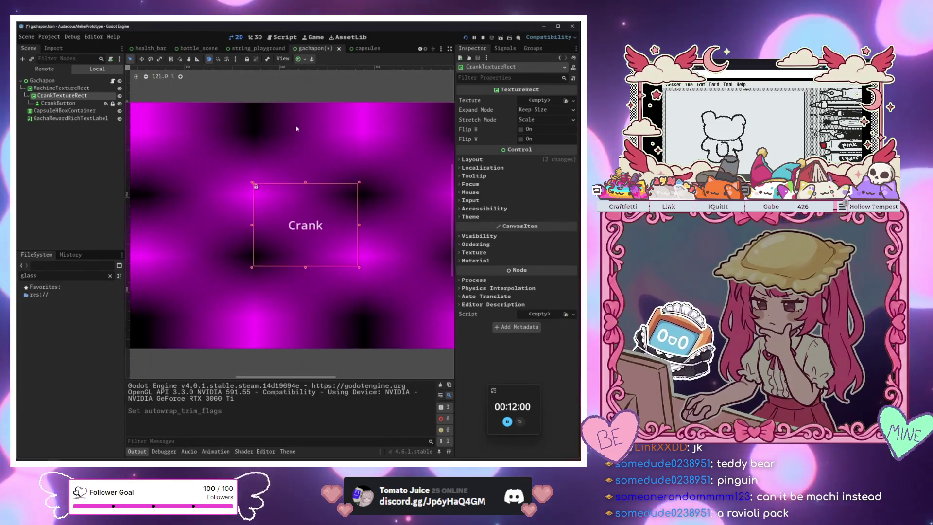
scroll(321, 173, down, 2)
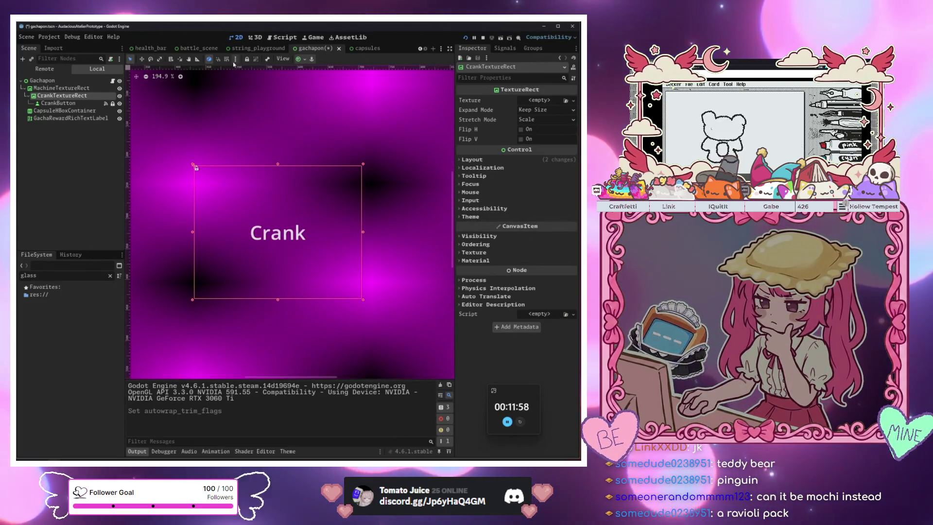
click(278, 236)
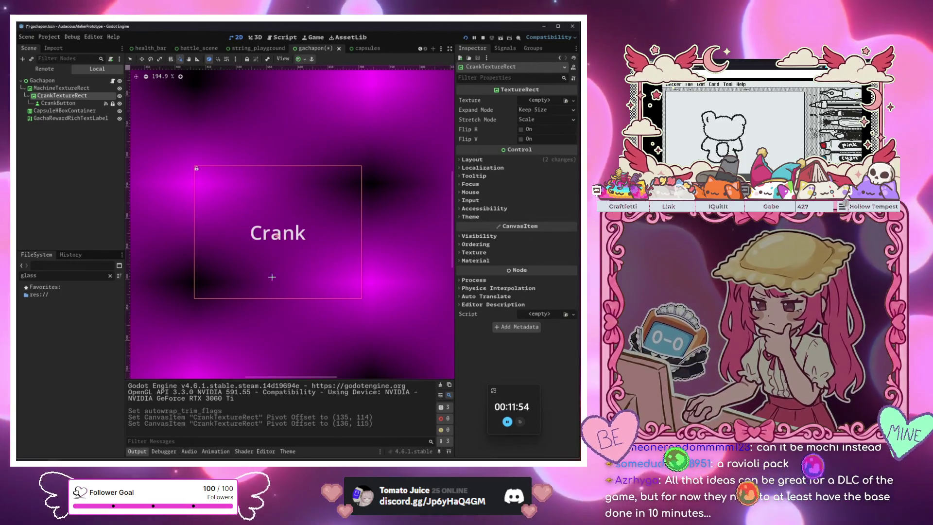
Step: Give crank_animation() a 'pass' body in the Gachapon node's script
click(42, 80)
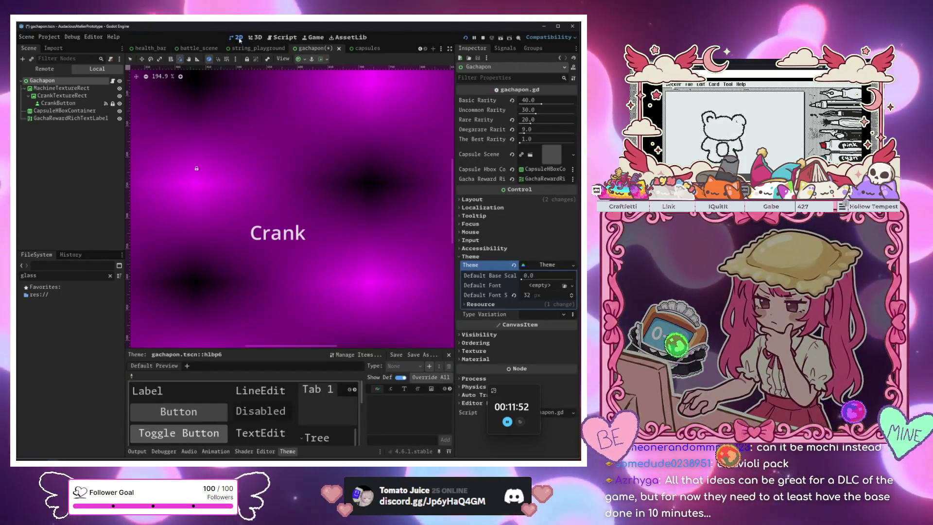
click(112, 80)
text(pass)
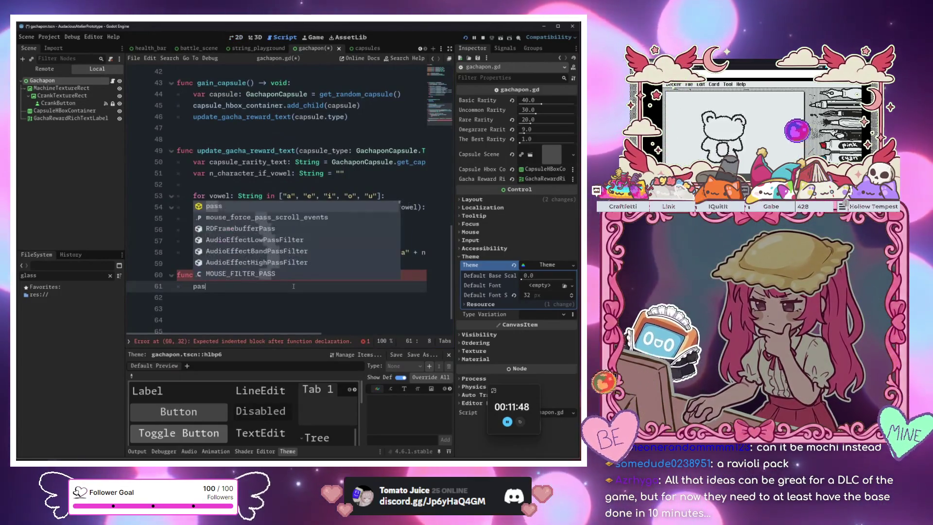
scroll(450, 239, up, 10)
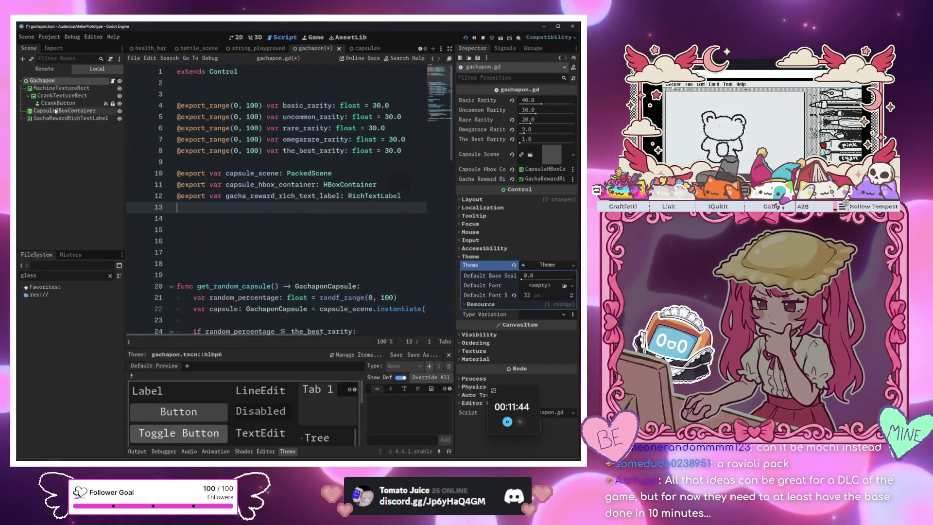
Step: Add a crank_texture_rect reference to the script and remove empty line 16
drag(58, 96, 181, 207)
click(237, 242)
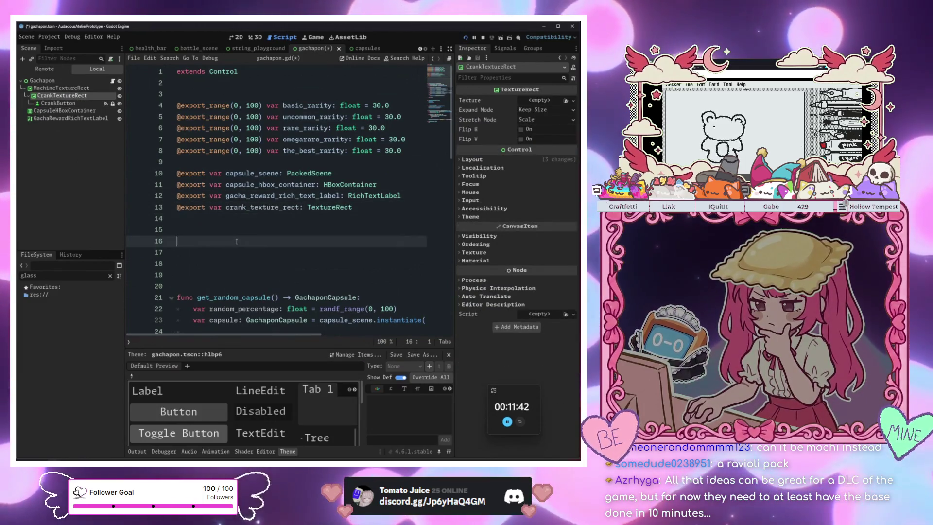
key(BackSpace)
scroll(237, 241, down, 8)
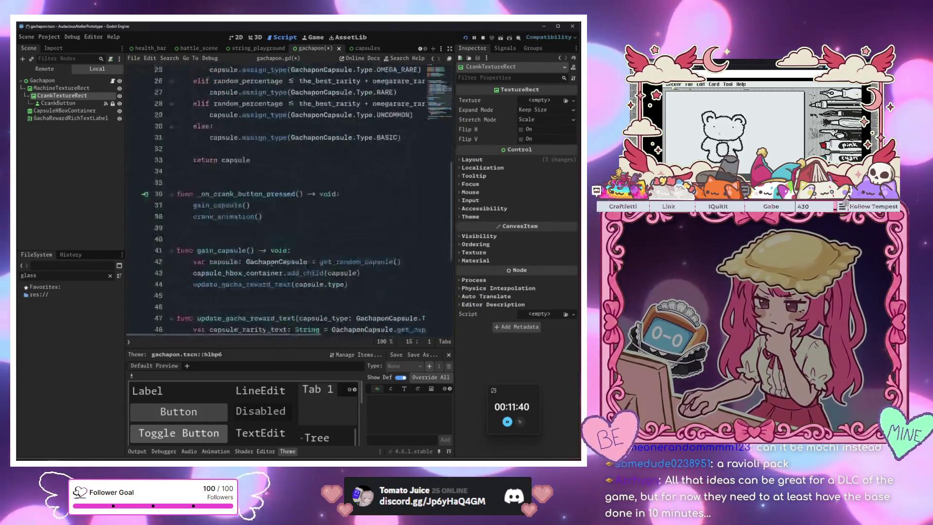
scroll(273, 289, down, 5)
Step: Write crank_texture_rect.rotation_degrees on line 59, save, then select that line to replace it
click(273, 289)
text(crank)
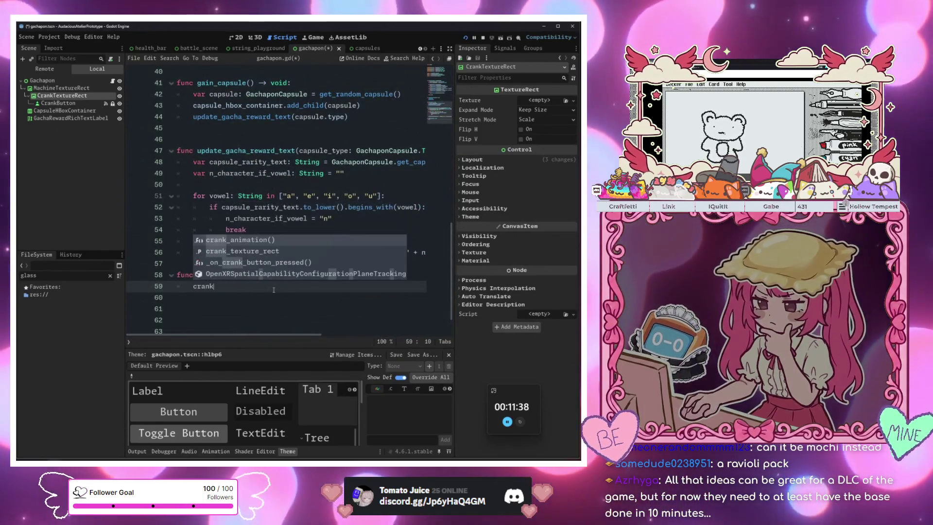
key(Down)
key(Return)
text(.)
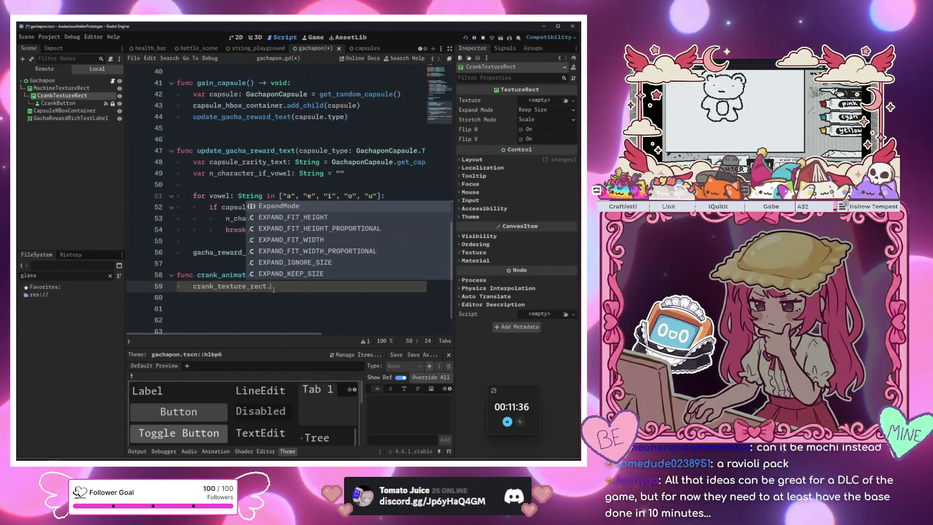
text(ro)
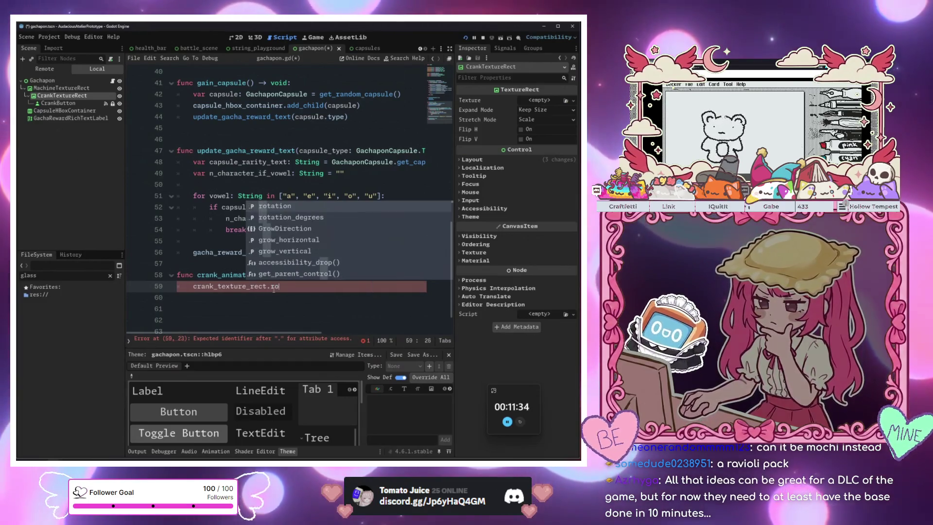
key(Down)
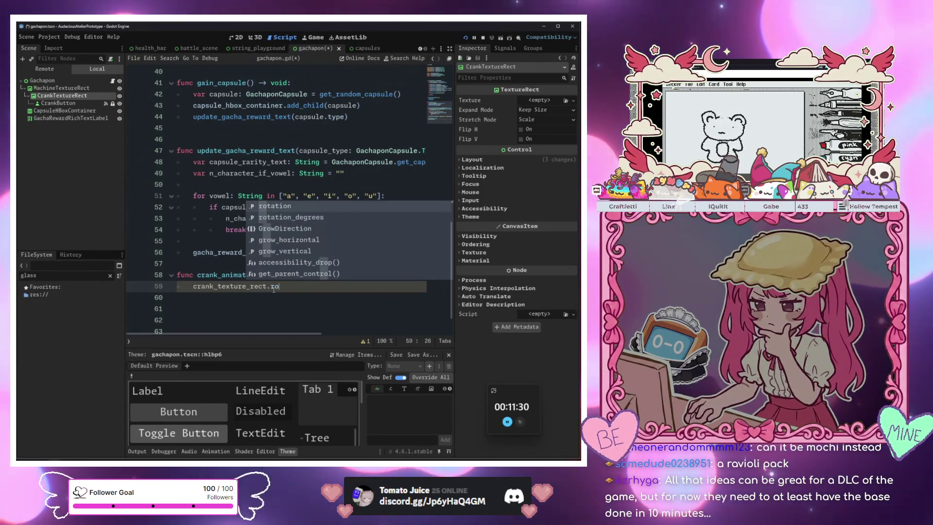
key(ctrl+s)
key(Return)
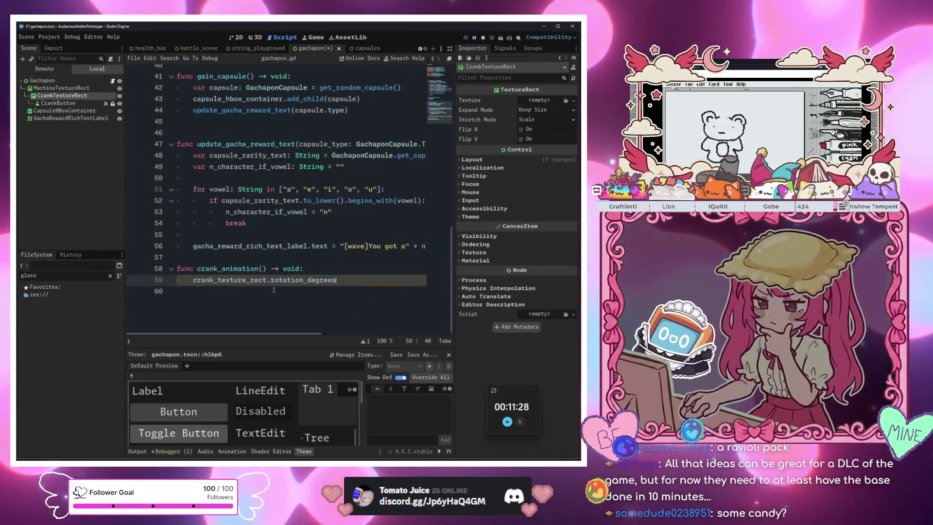
text(=)
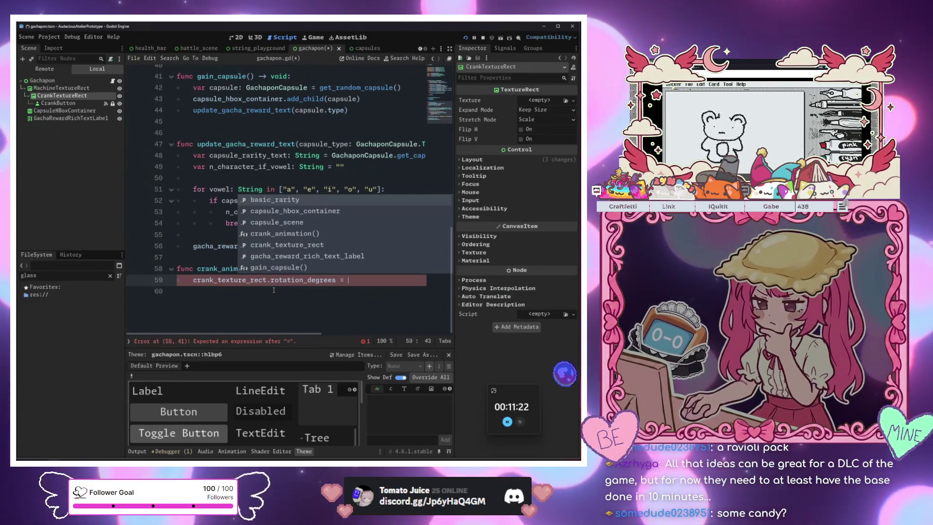
key(BackSpace)
key(BackSpace)
key(BackSpace)
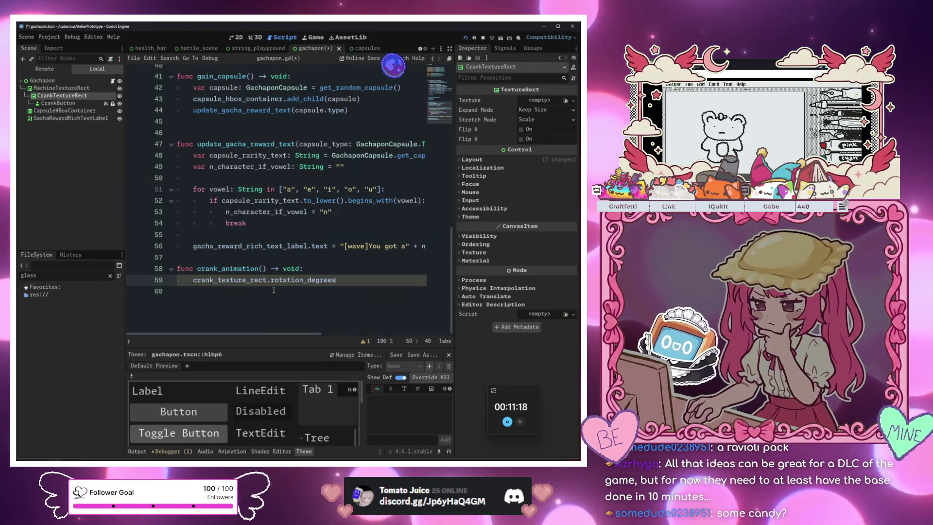
key(Up)
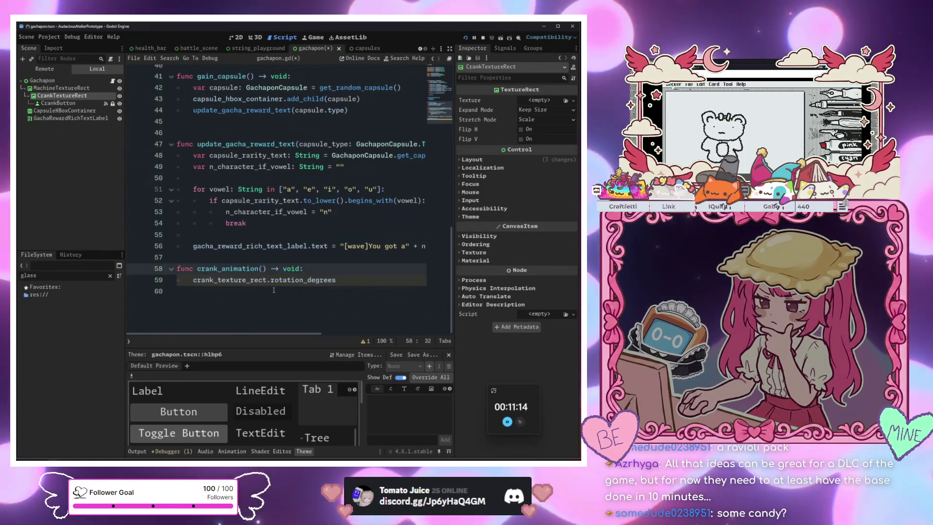
key(Down)
key(End)
key(ctrl+a)
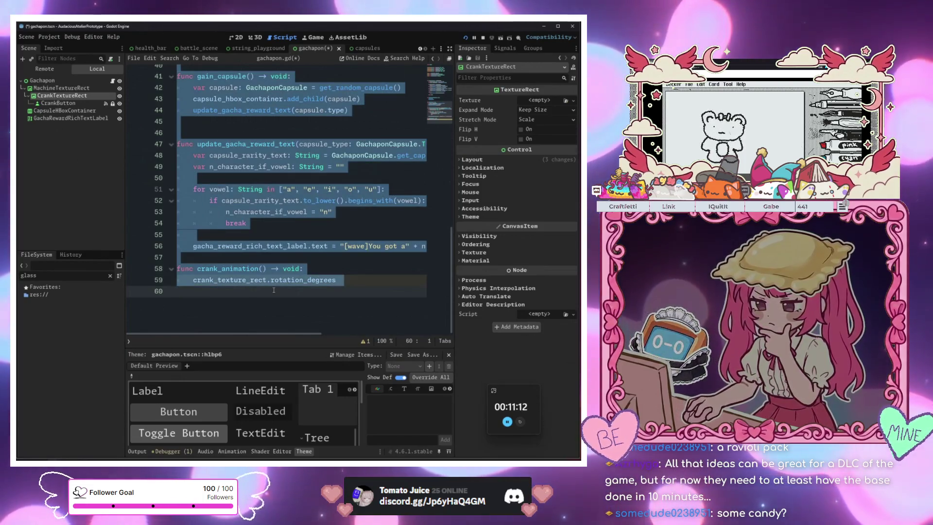
click(326, 298)
drag(343, 280, 194, 283)
Step: Declare 'var tween: Tween = create_tween()' with set_ease(Tween.EASE_IN_OUT) and set_trans()
text(var tween)
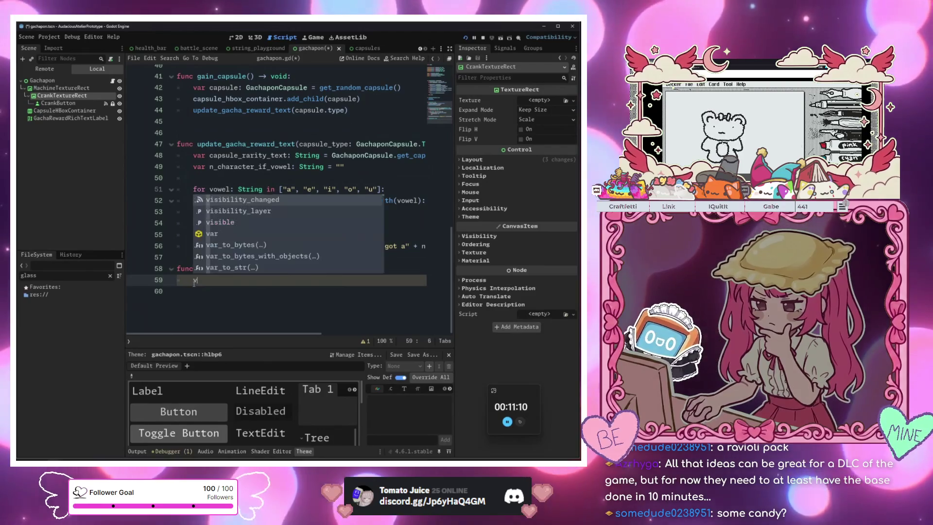
text(:= Twe)
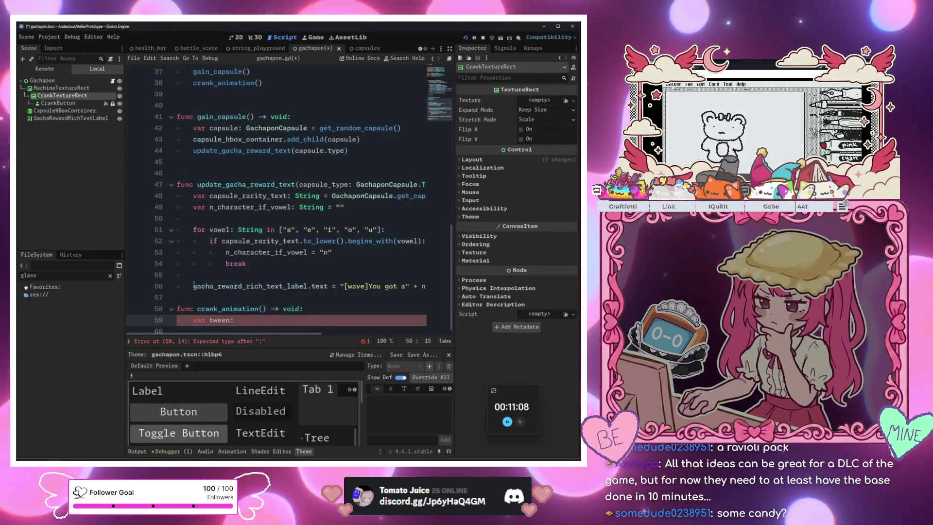
key(BackSpace)
key(BackSpace)
key(BackSpace)
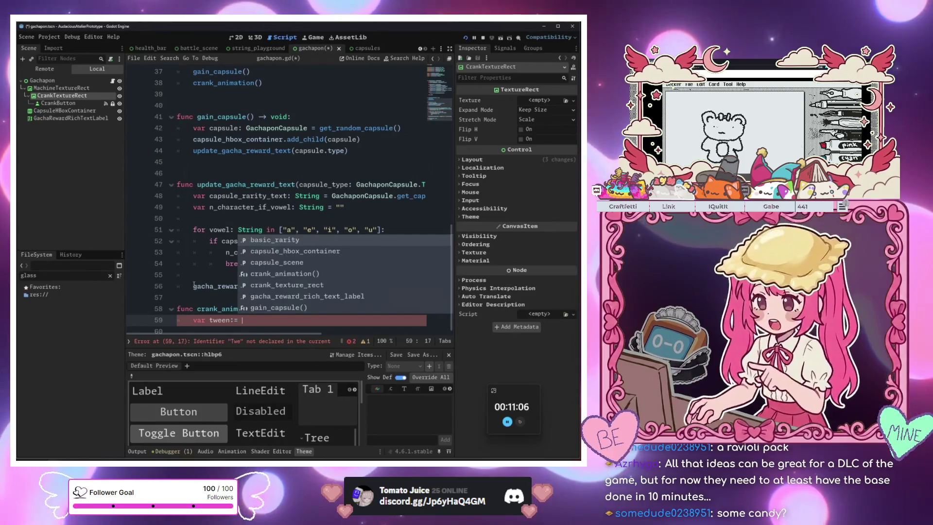
text(Tween = crea)
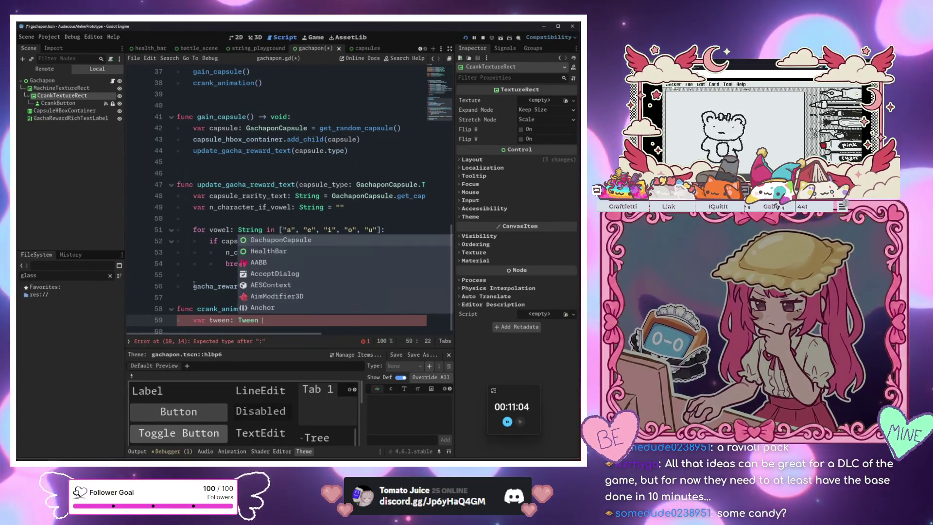
key(Return)
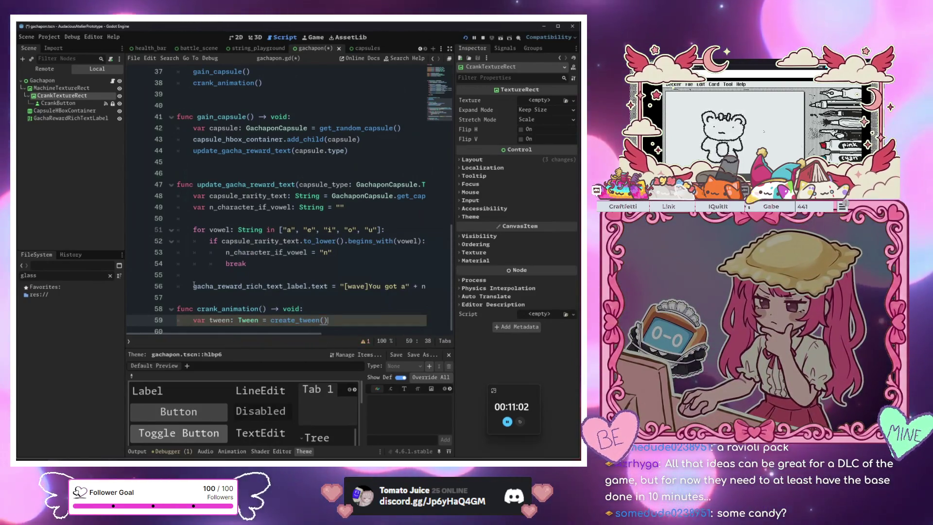
text(.b)
key(BackSpace)
text(set_ea)
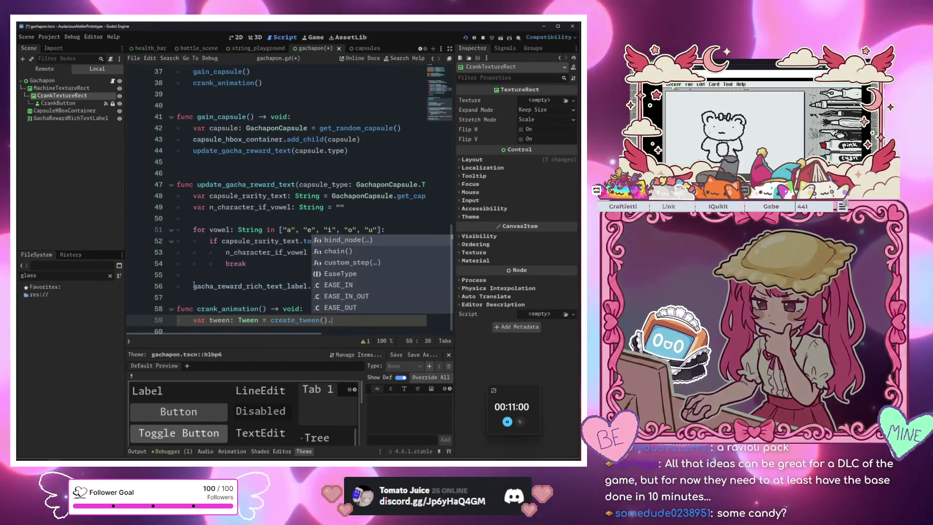
key(Return)
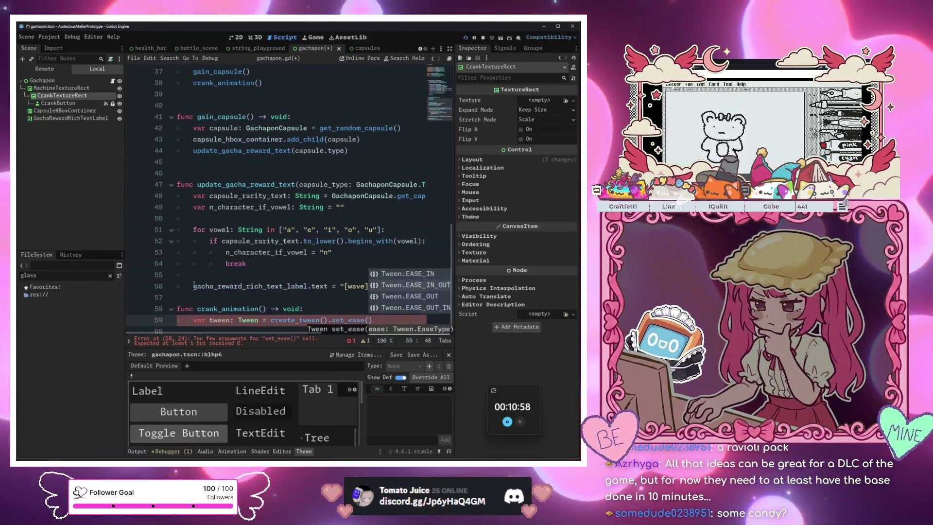
key(Down)
key(Return)
key(End)
text(.set)
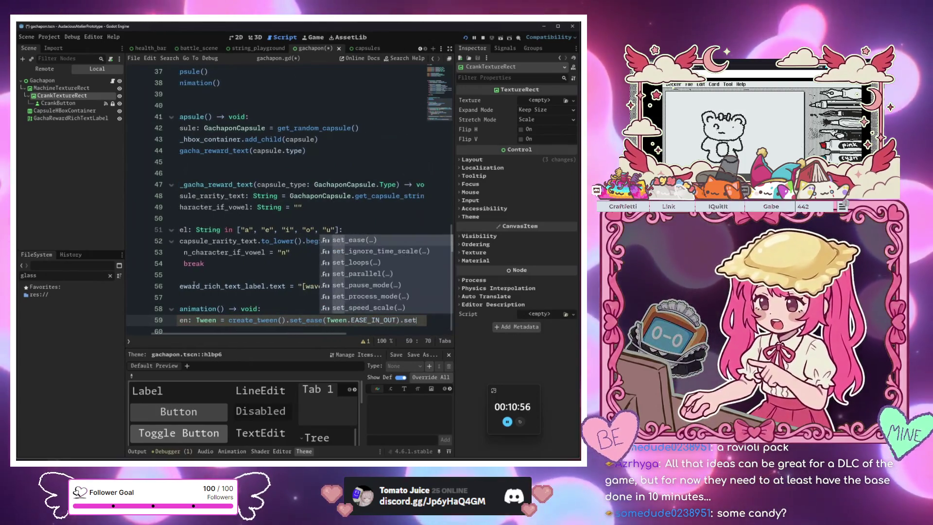
text(_e)
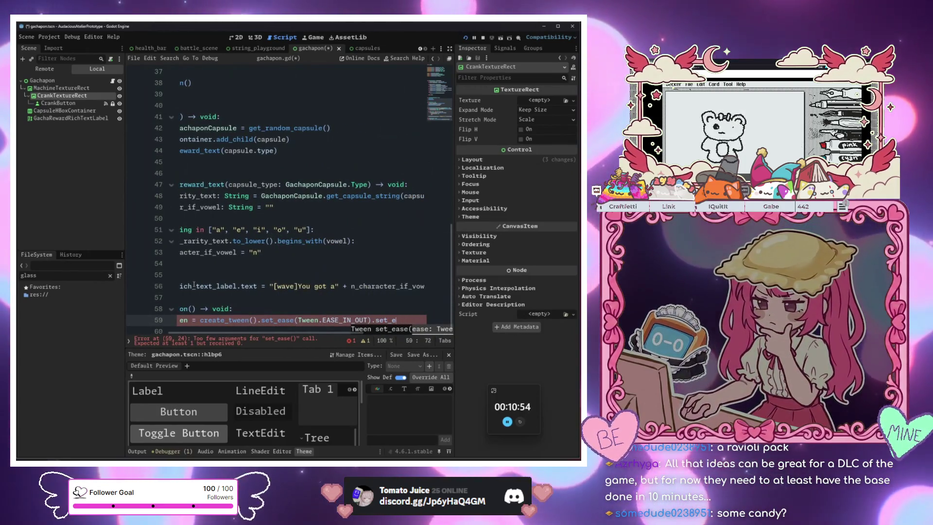
key(BackSpace)
text(t)
key(Return)
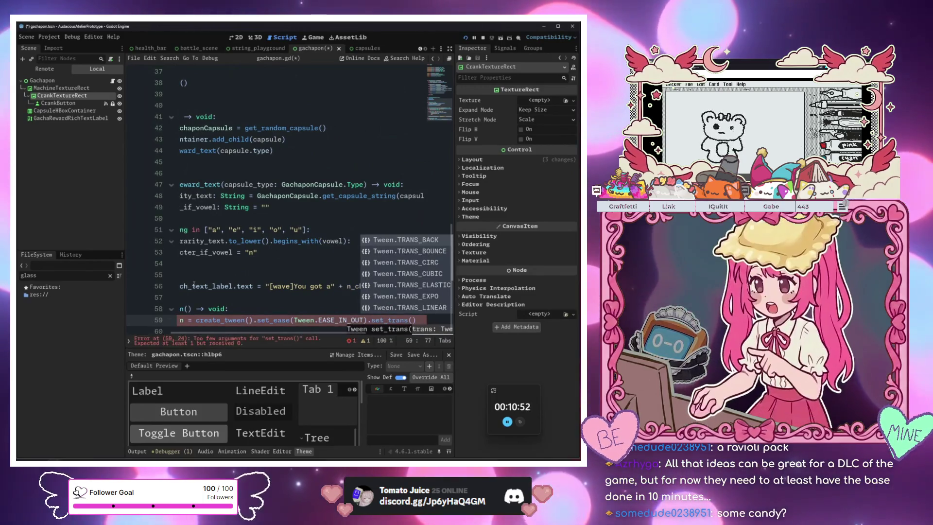
key(Return)
key(Down)
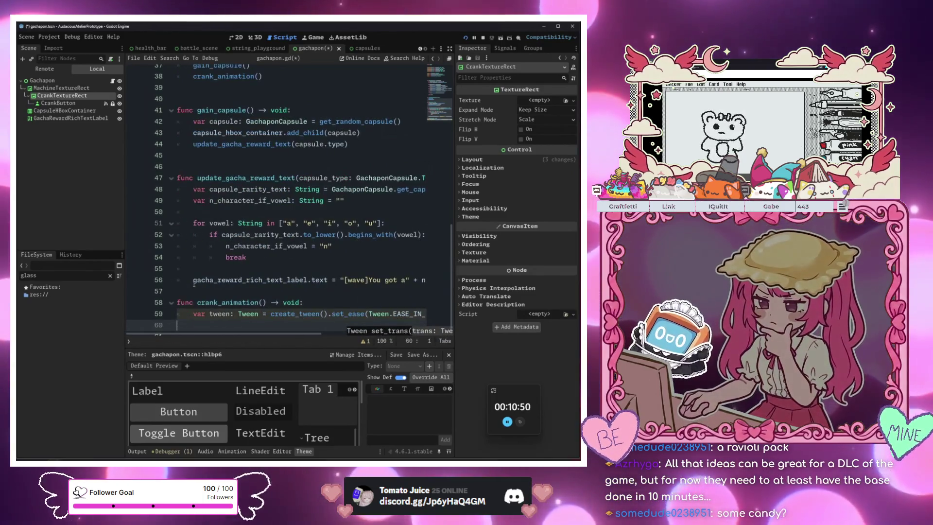
key(Return)
key(Return)
Step: Add tween.tween_property(crank_texture_rect, "rotation_degrees", -360, crank_duration)
text(twe)
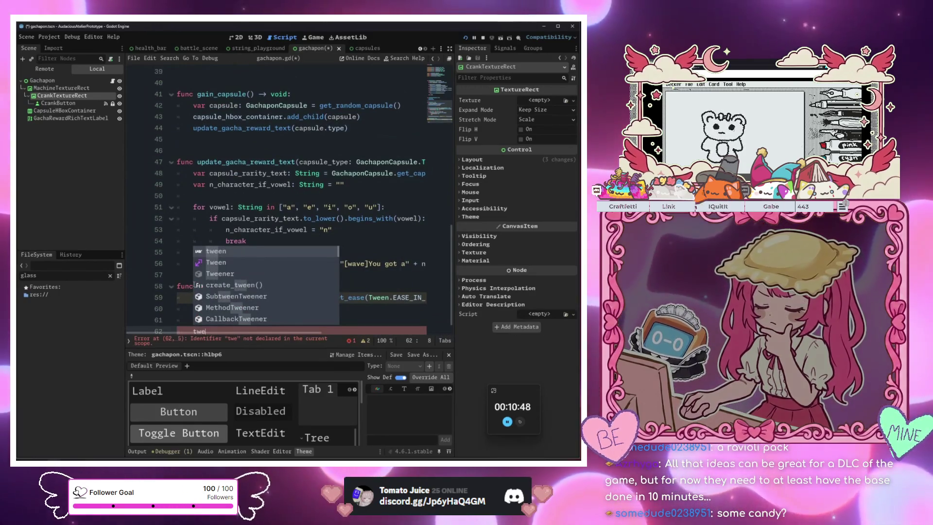
key(Return)
text(.)
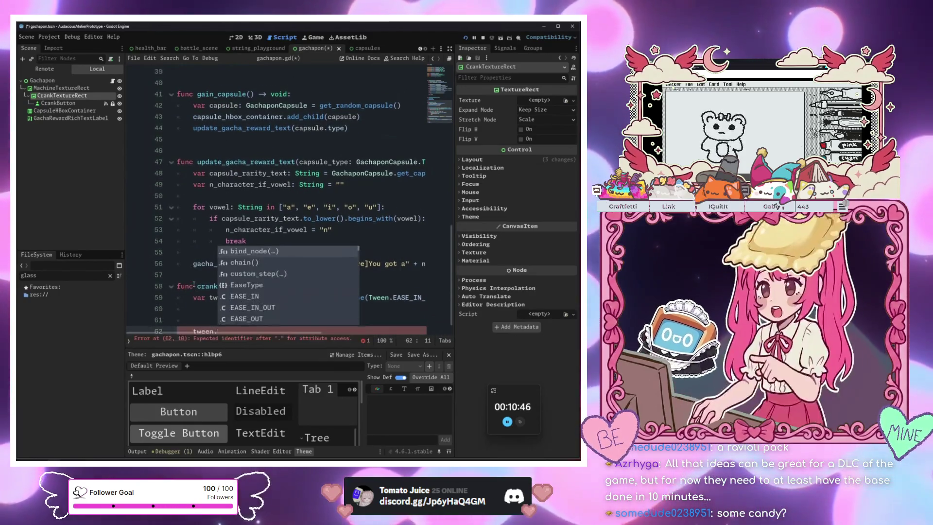
text(tween_p)
key(Return)
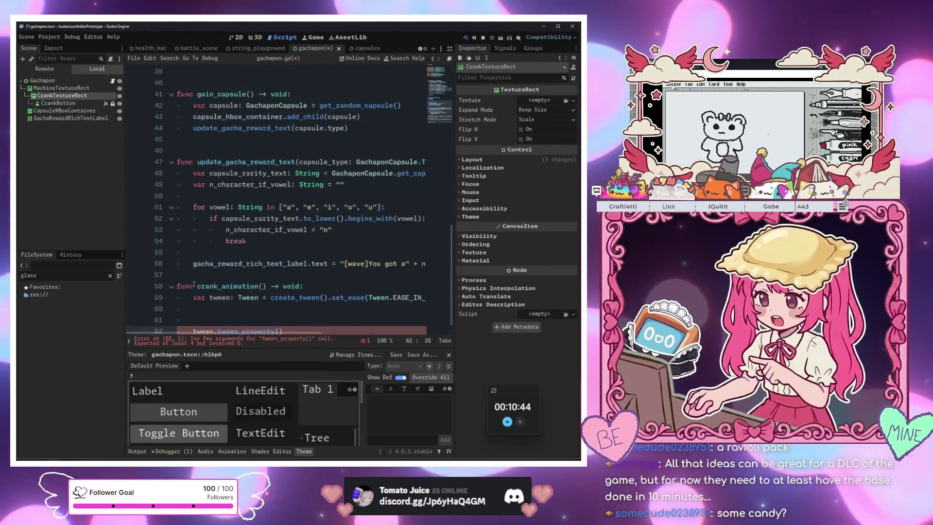
text(text)
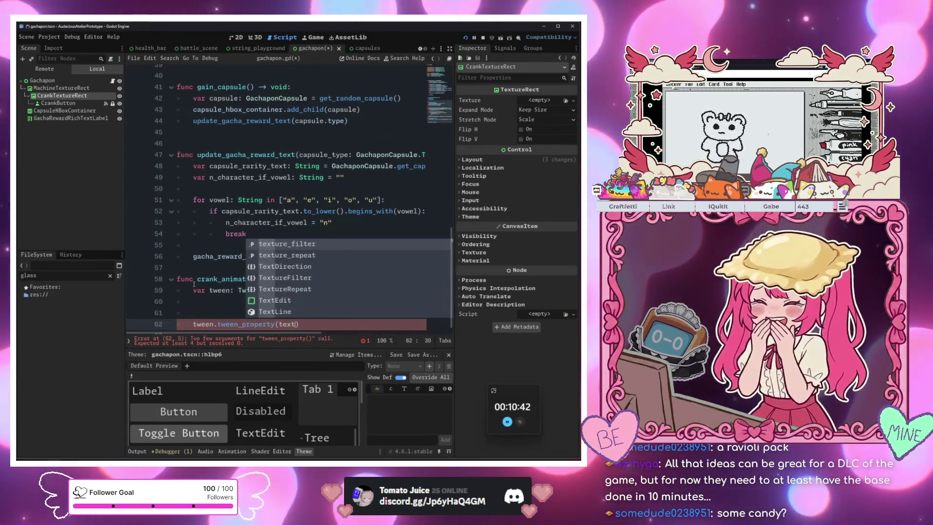
text(ure_rec)
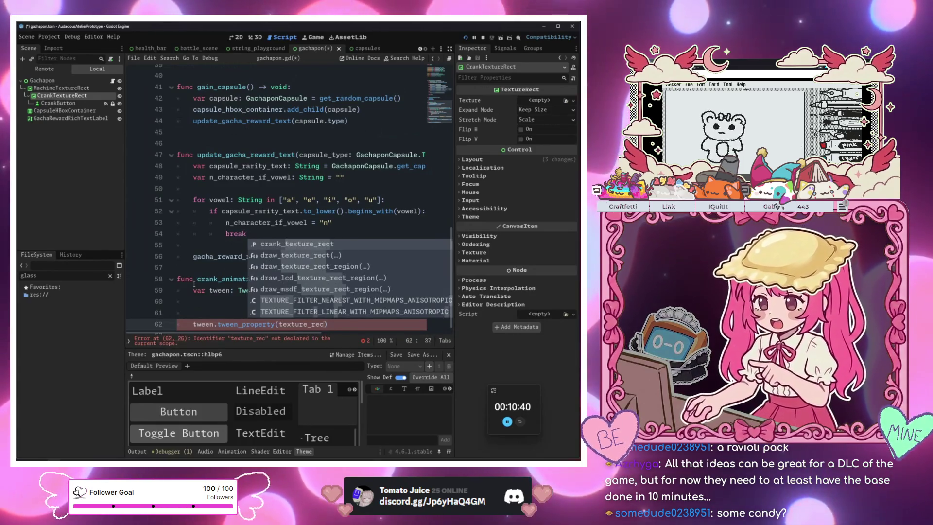
key(Return)
text(, )
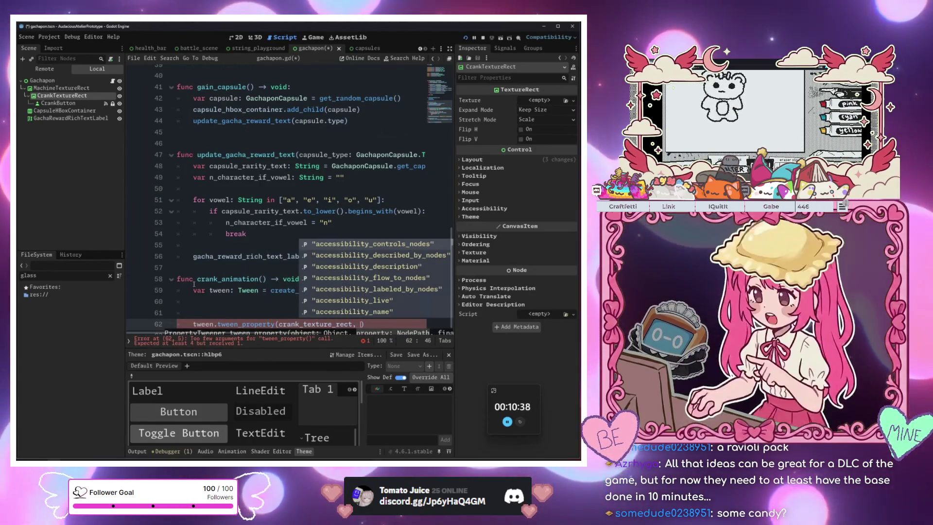
text(")
text(rot)
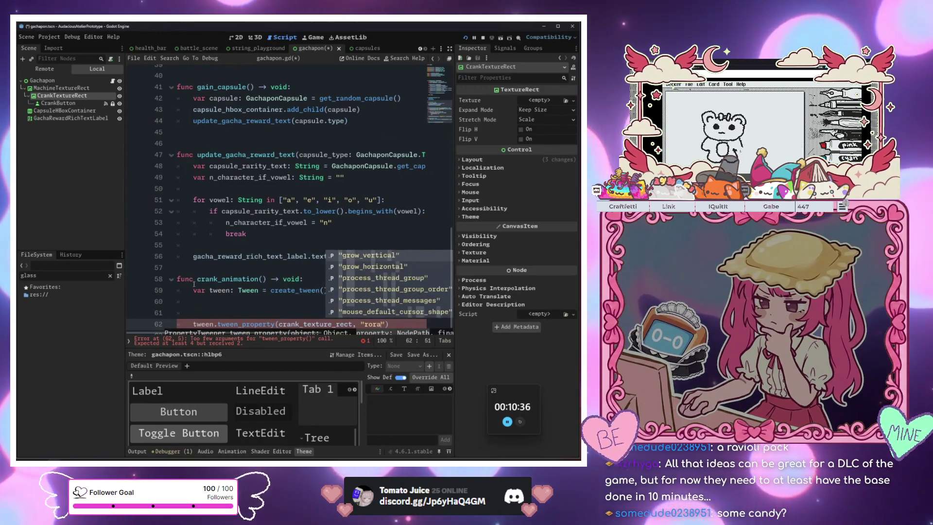
key(Return)
text(, -)
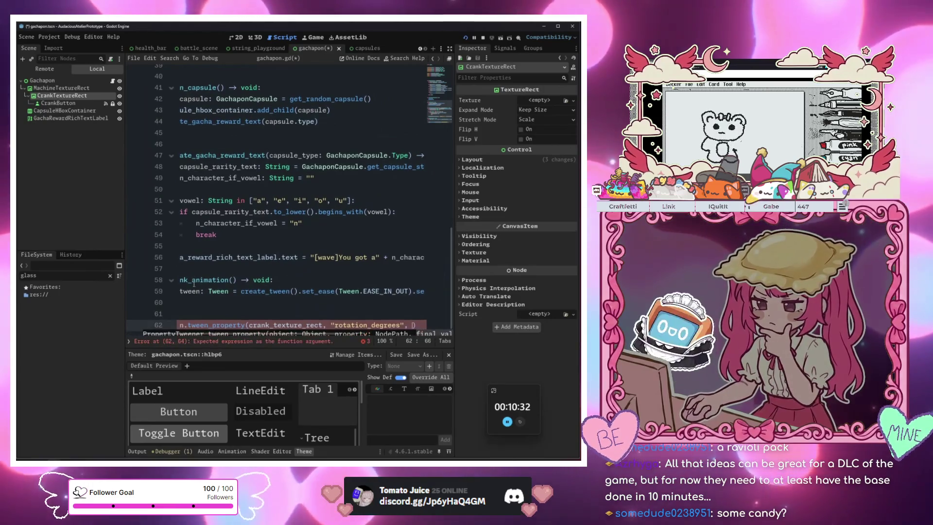
text(360)
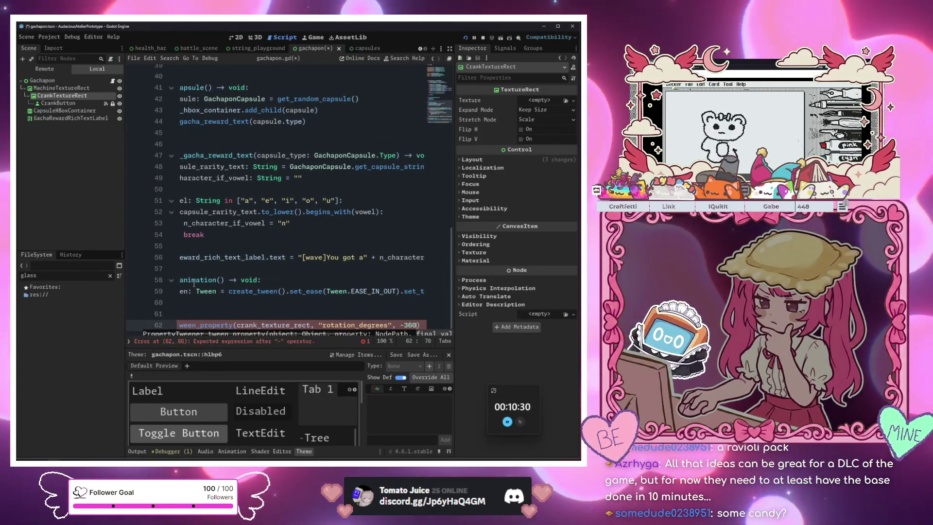
text(,)
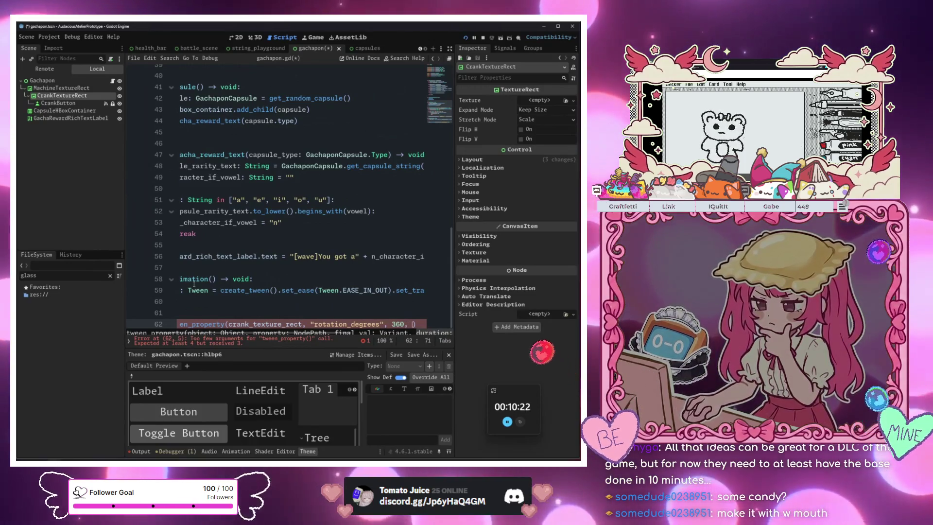
text(crank_dura)
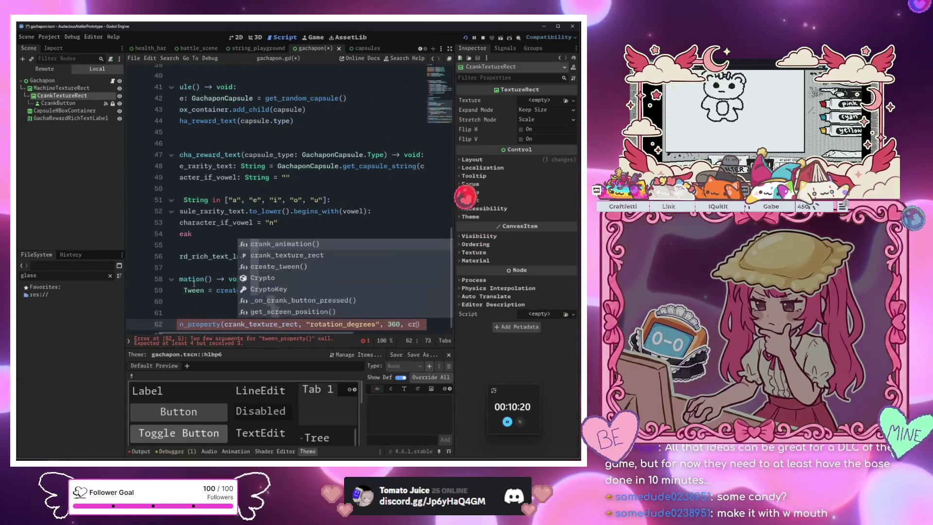
text(tion)
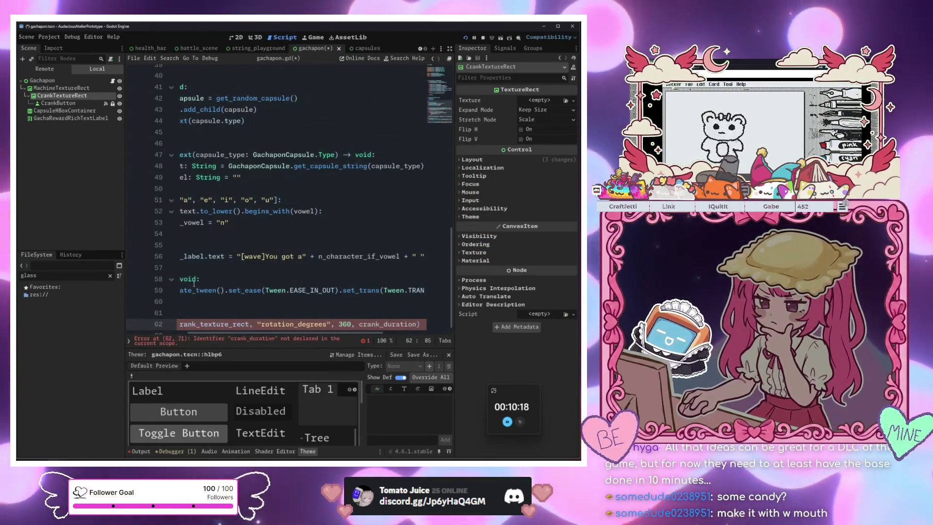
scroll(291, 194, up, 13)
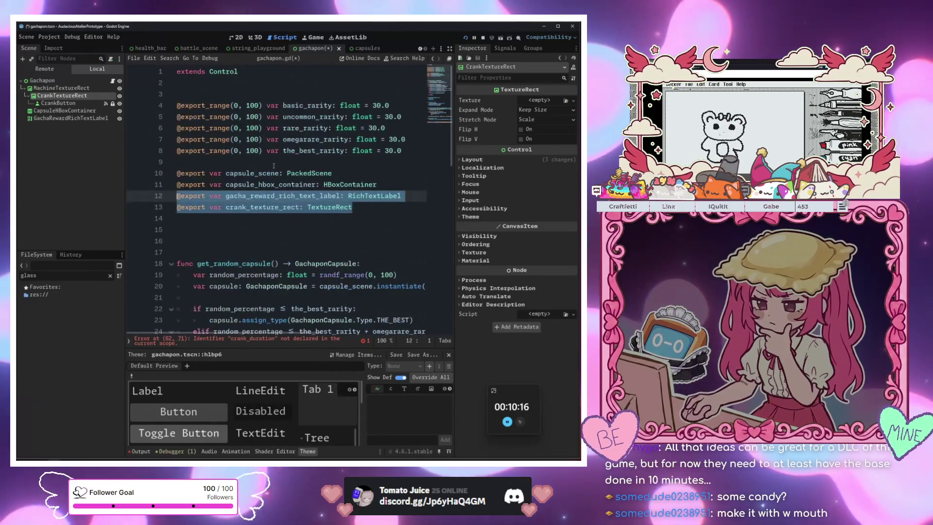
Step: Try adding an annotation line below the exported variables, then remove it
click(258, 235)
key(Return)
key(Return)
key(Up)
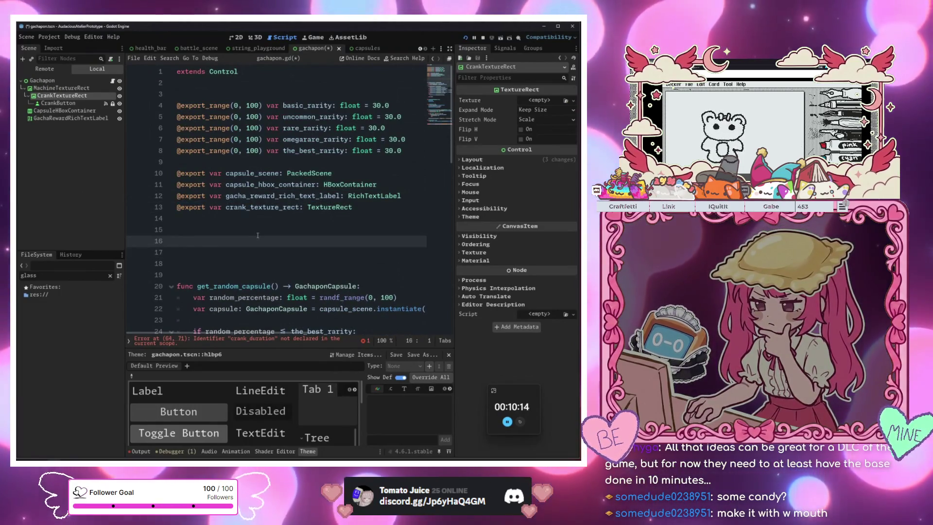
text(@)
key(BackSpace)
text(_)
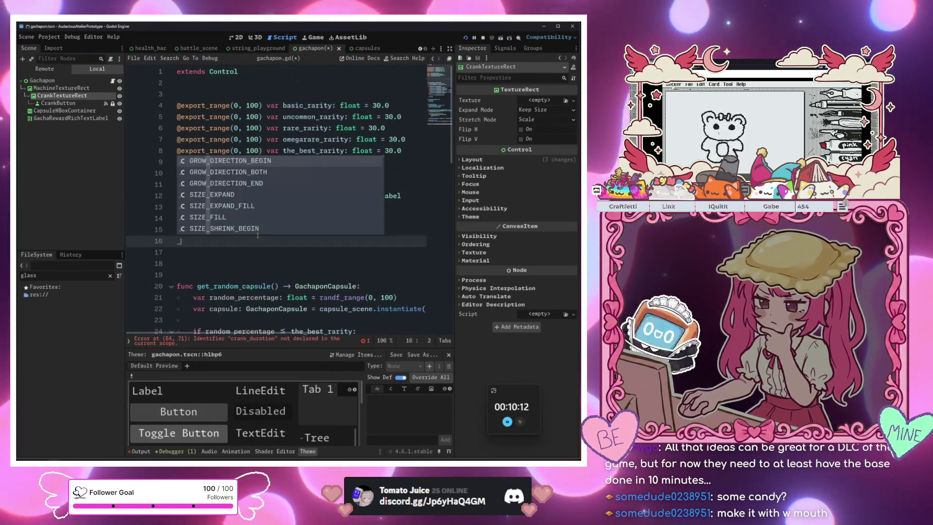
key(BackSpace)
text(@\)
key(Return)
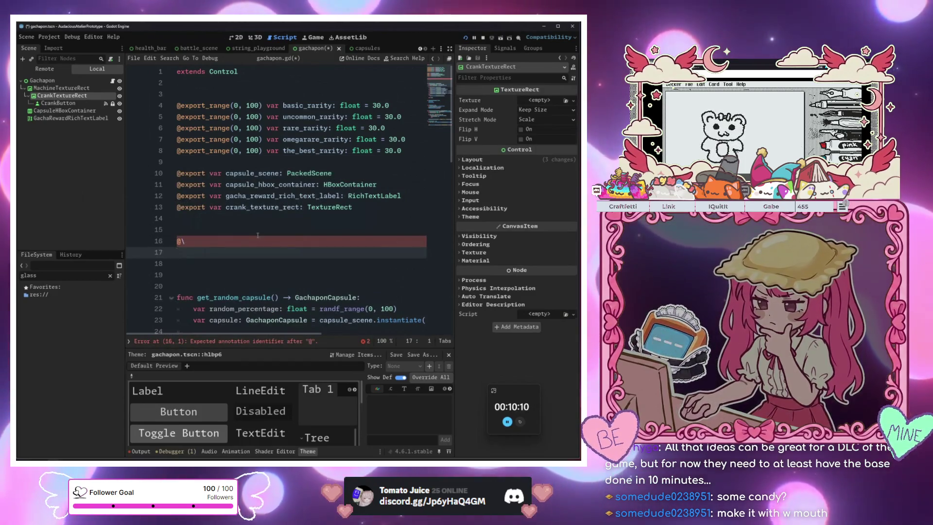
key(BackSpace)
key(BackSpace)
key(BackSpace)
key(Up)
key(Up)
key(Up)
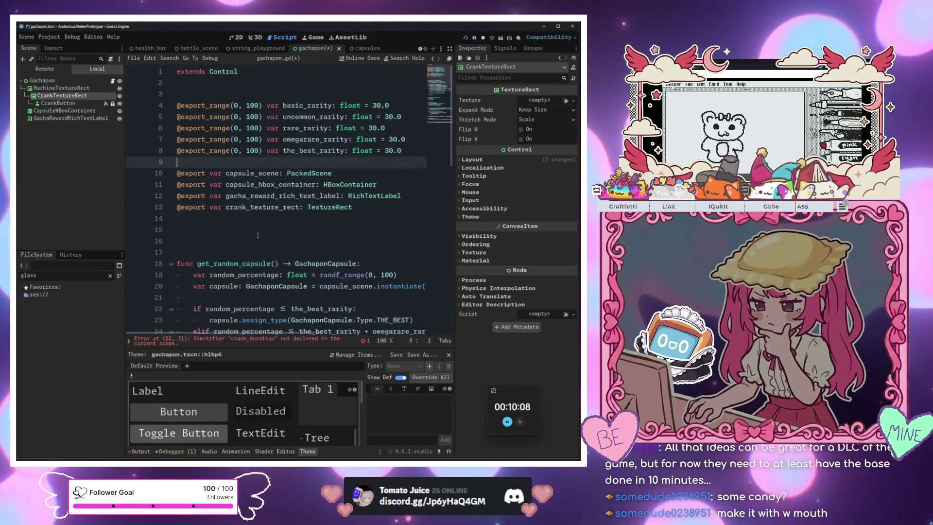
key(Up)
key(Up)
key(Up)
key(Return)
key(Return)
key(Return)
key(Up)
key(Up)
text(@)
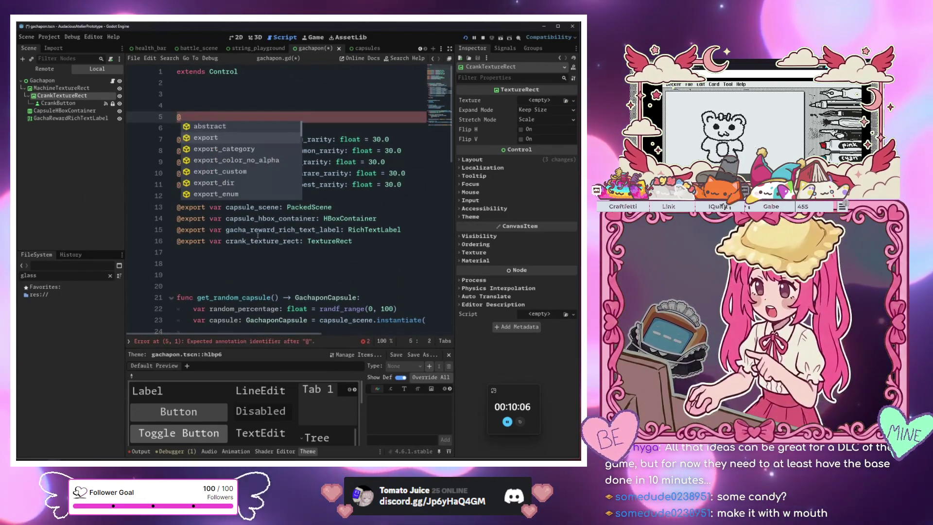
text(export var crank_duration: i)
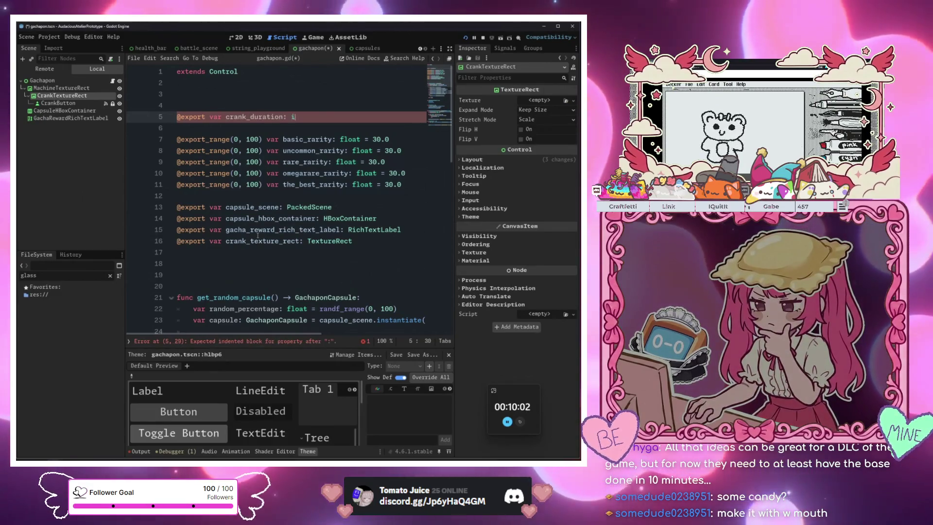
text(nt =)
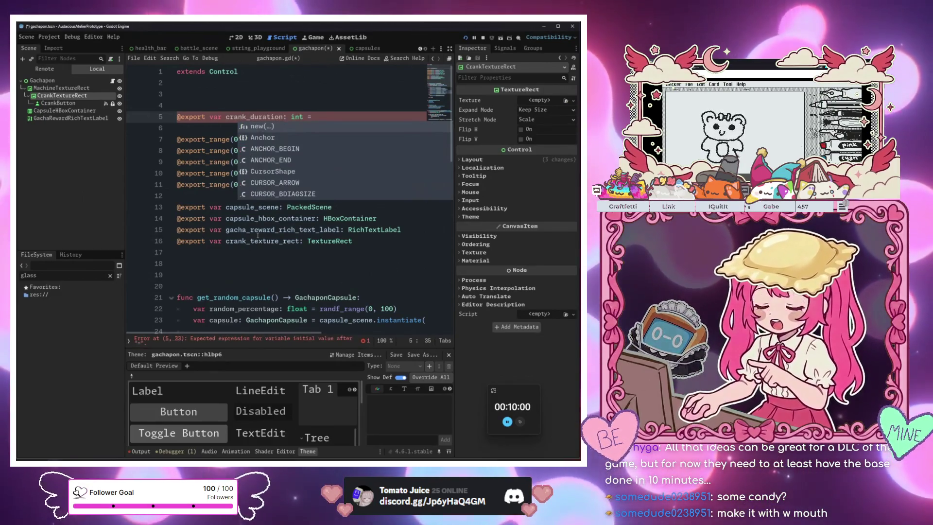
key(BackSpace)
key(BackSpace)
key(BackSpace)
text(float = )
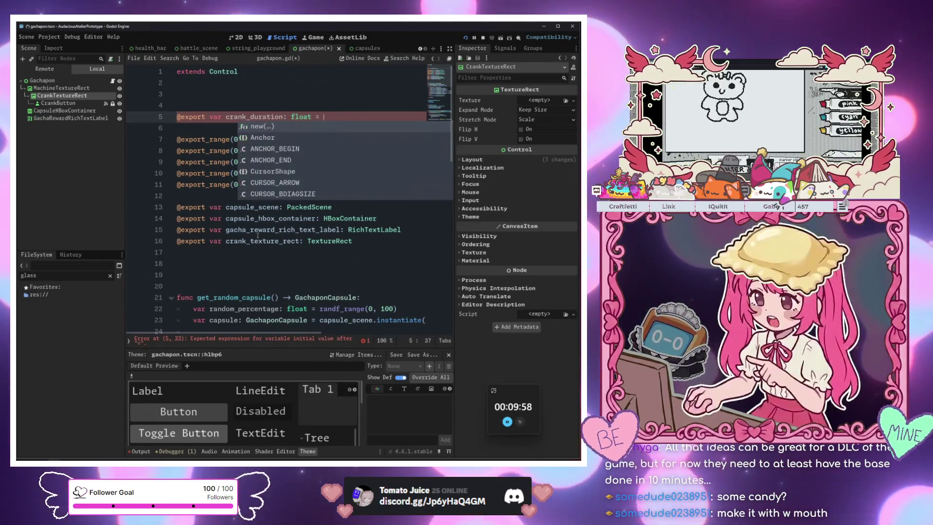
text(2.)
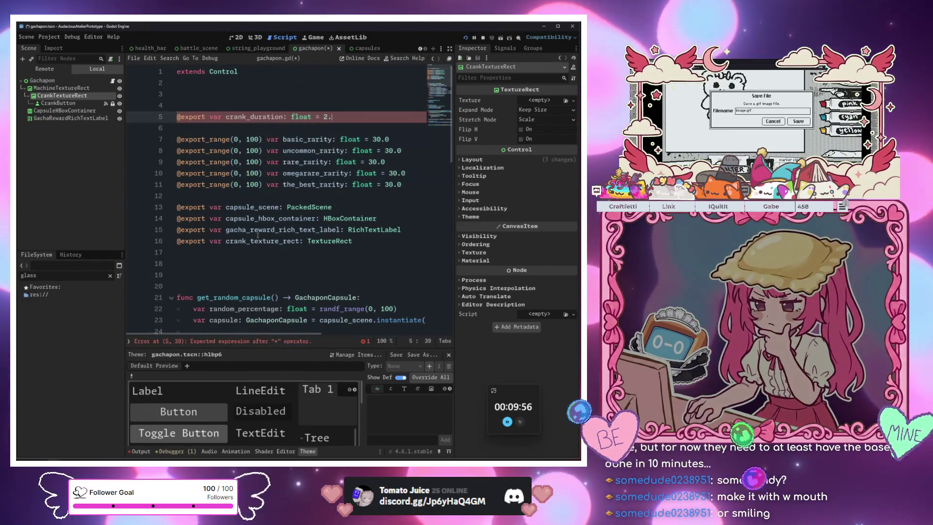
key(Left)
key(Left)
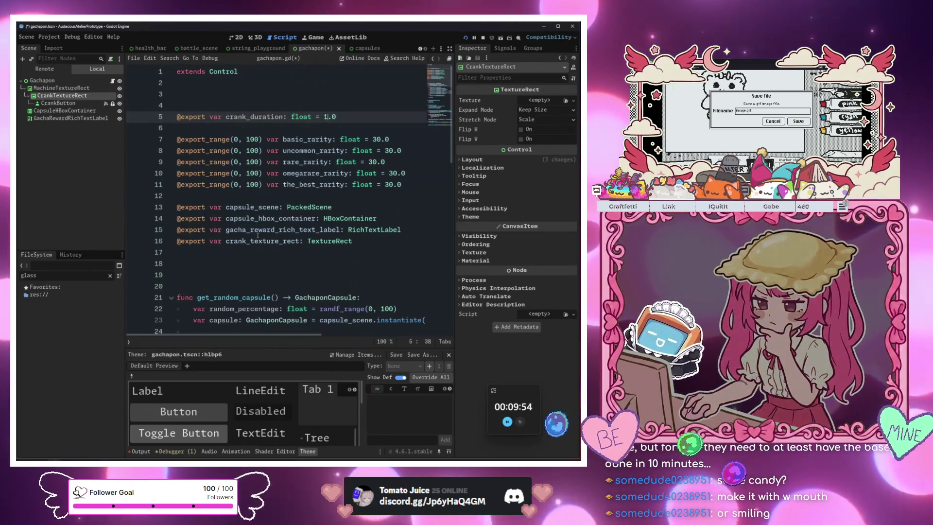
key(Up)
key(Up)
key(Up)
click(329, 229)
key(F5)
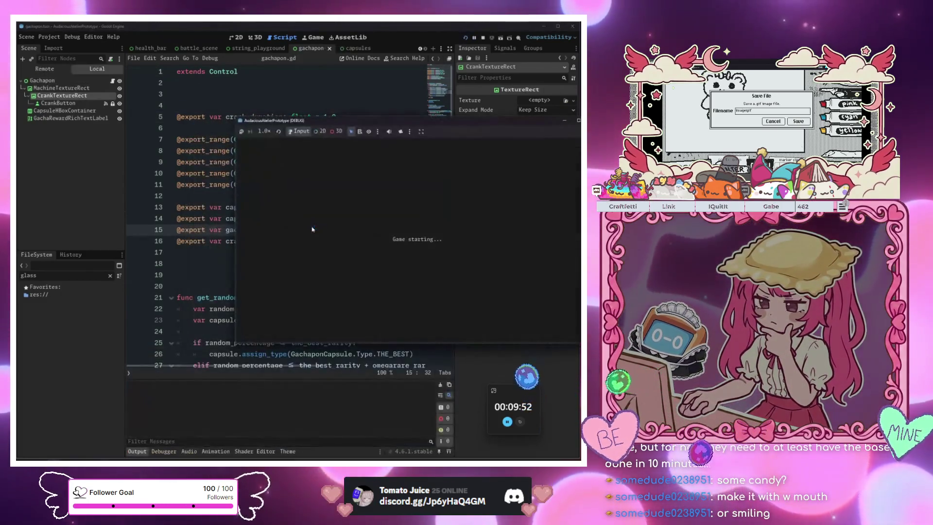
Step: Crank the gachapon seven times, seeing Basic through Omega-Rare messages, then return to gachapon.gd
click(413, 238)
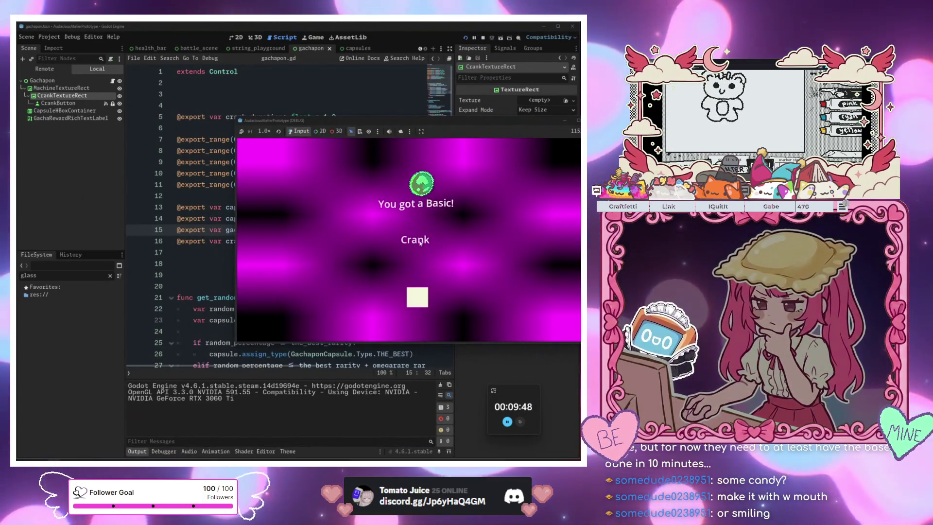
click(419, 241)
click(419, 242)
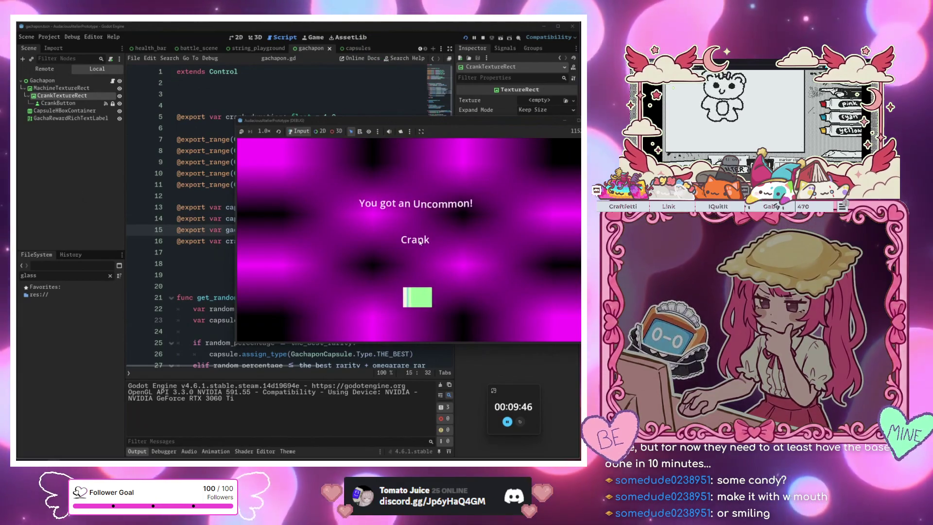
click(420, 242)
click(420, 244)
click(422, 245)
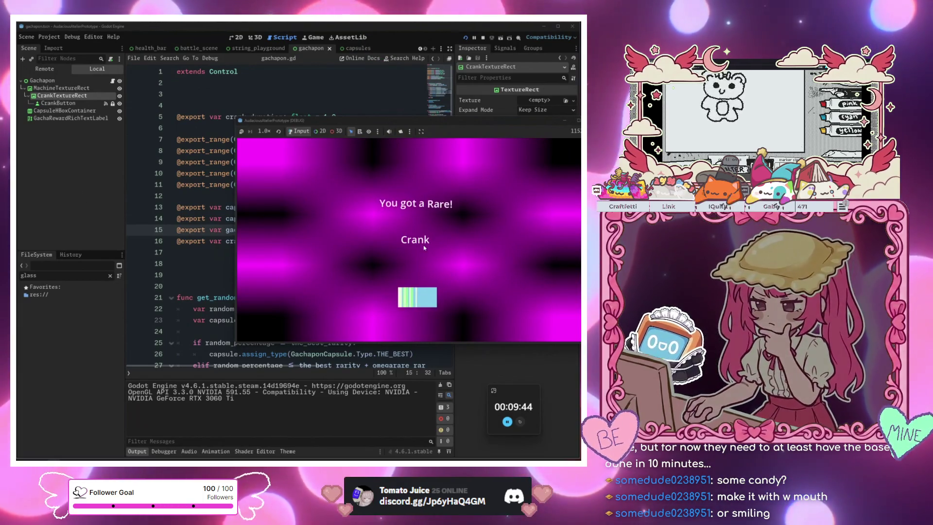
click(423, 245)
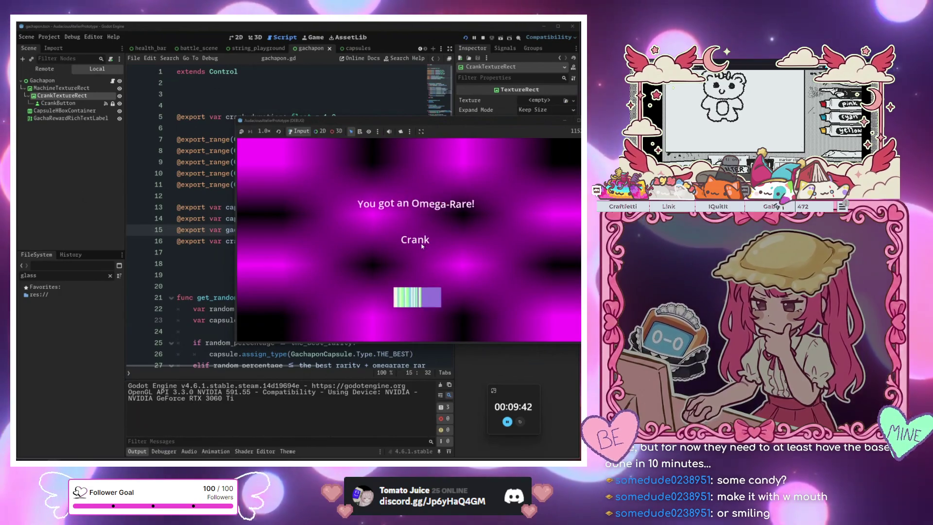
click(229, 240)
scroll(340, 243, down, 12)
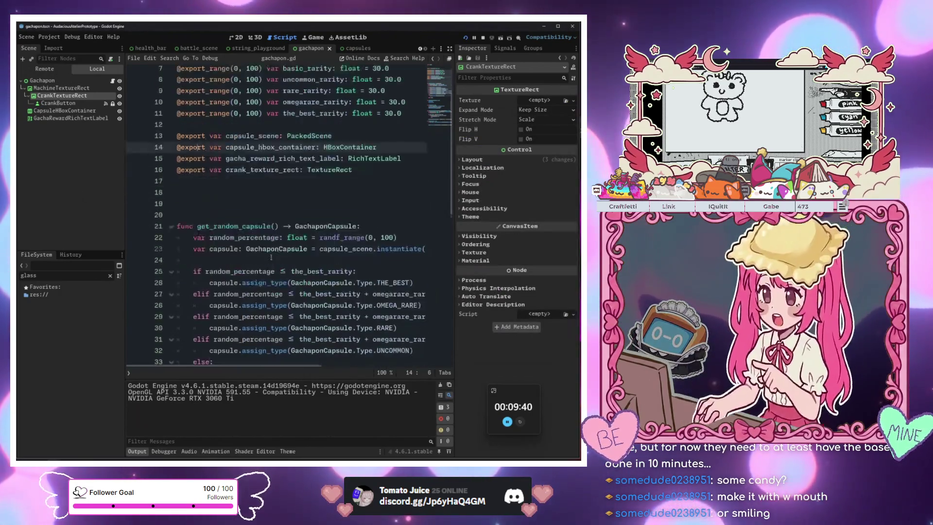
Step: Select and inspect the rotation_degrees tween_property line in crank_animation
click(405, 345)
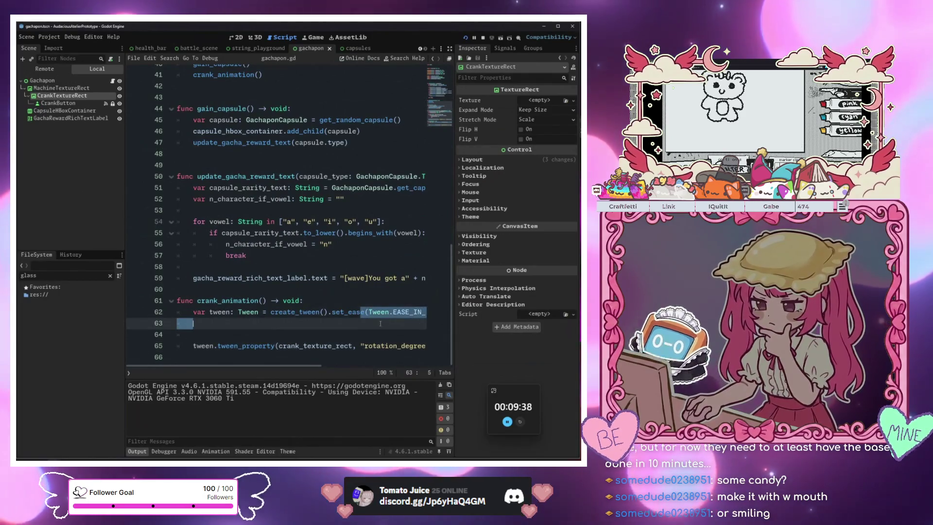
triple_click(416, 344)
click(360, 348)
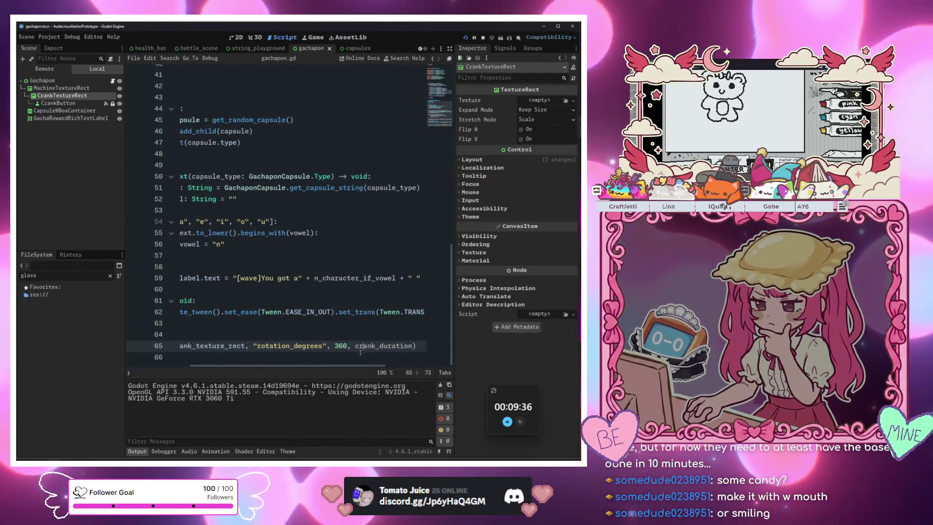
drag(334, 342, 180, 345)
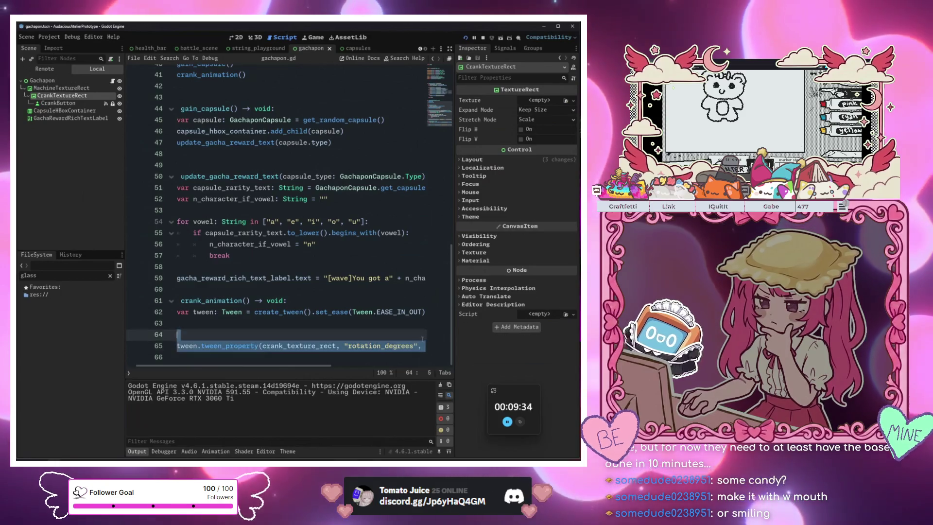
click(394, 346)
click(196, 324)
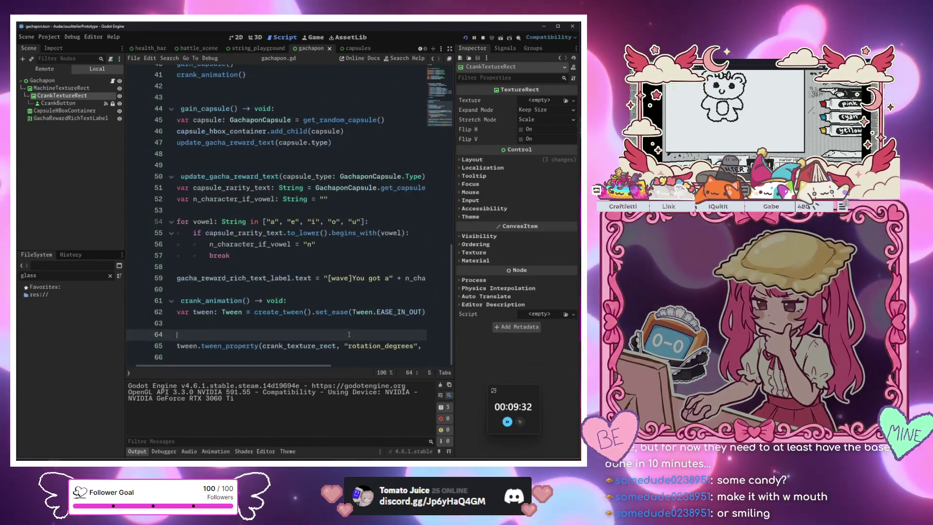
key(shift+Home)
key(End)
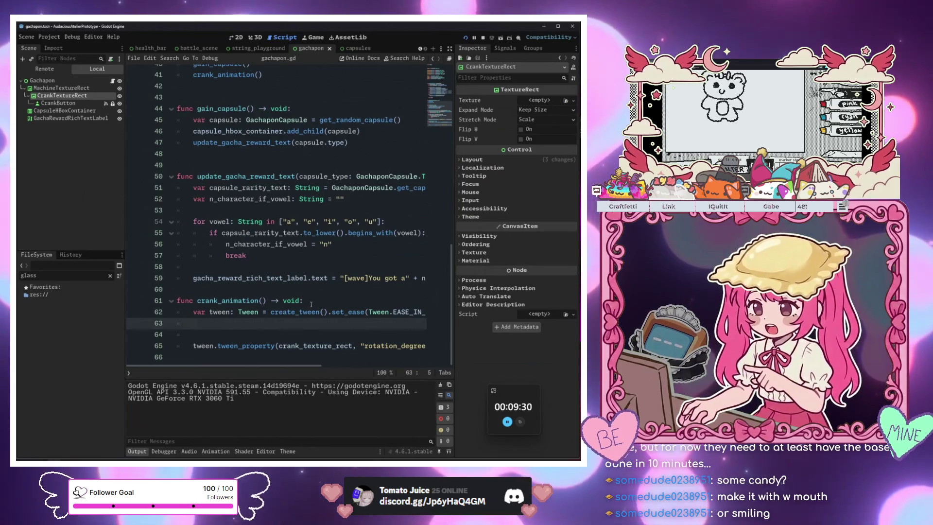
Step: Start a crank_texture_rect.ro line at the top of crank_animation, then erase it
click(308, 301)
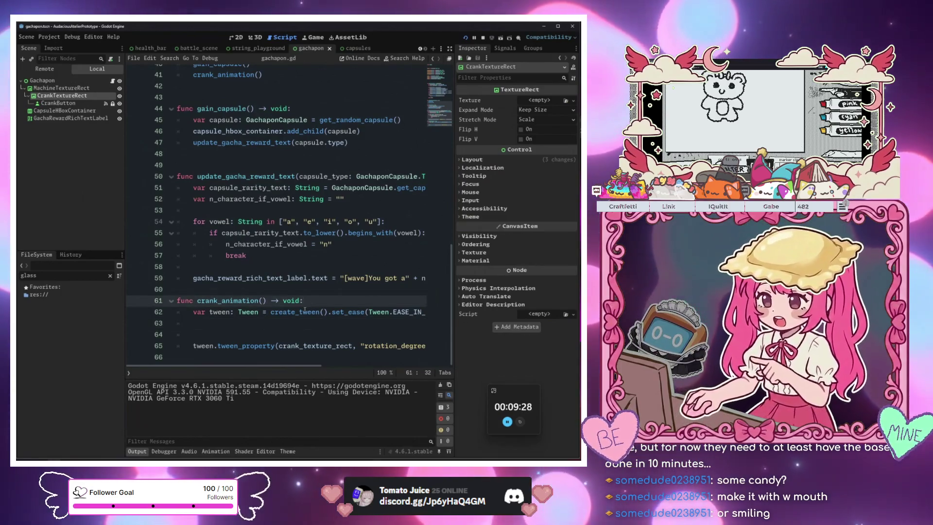
key(Return)
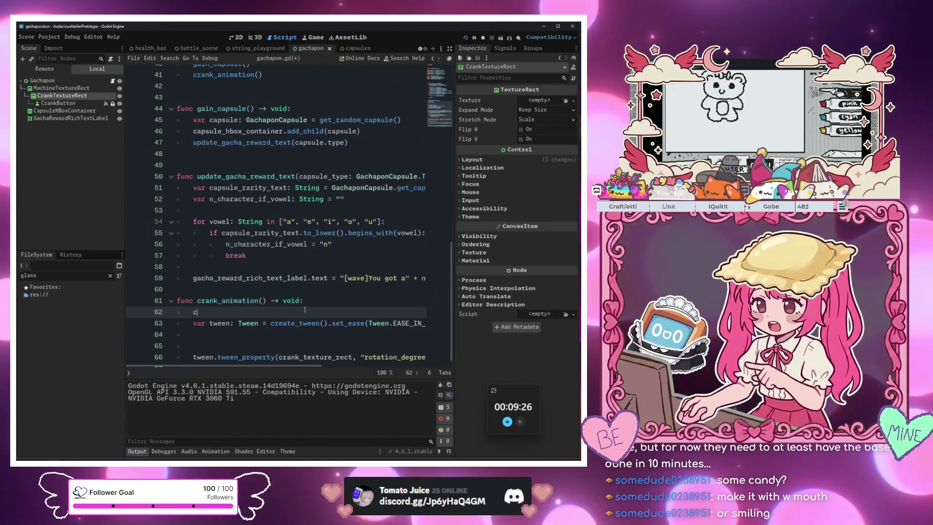
text(ra)
key(Return)
text(.)
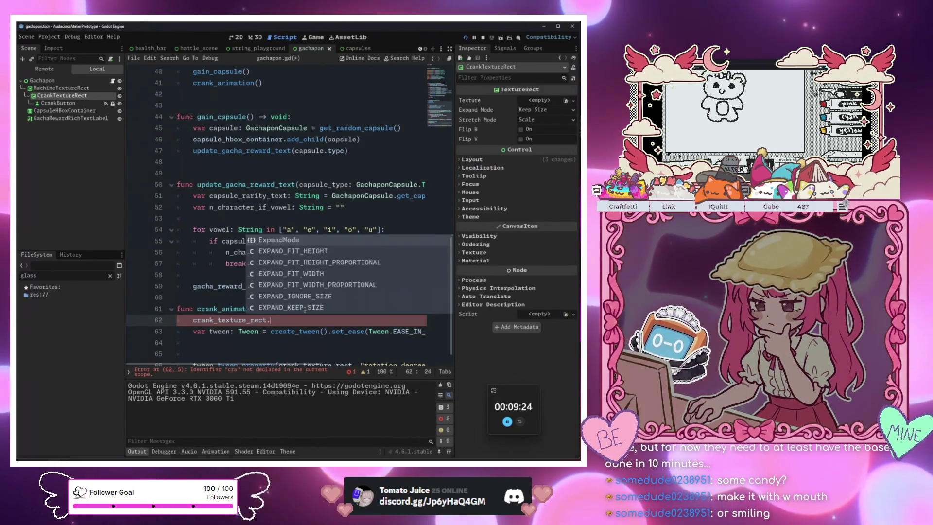
text(ro)
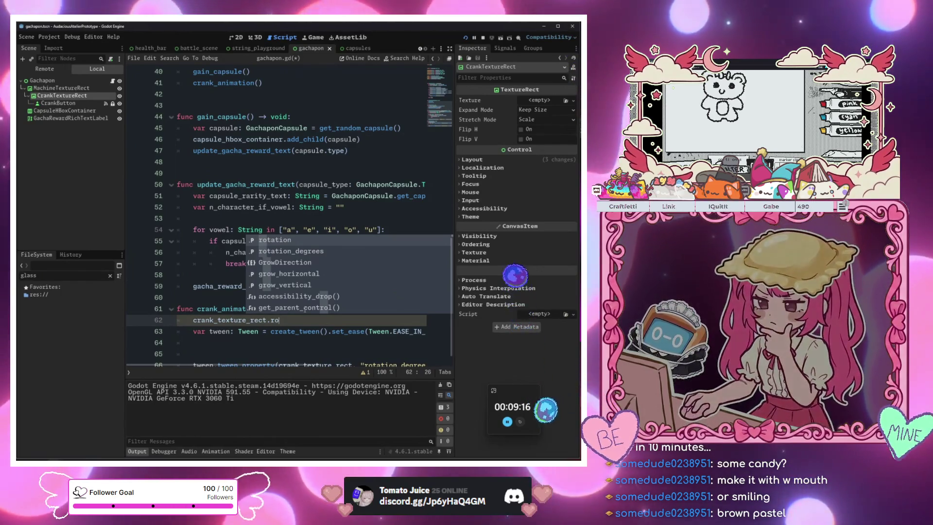
key(Escape)
key(BackSpace)
key(BackSpace)
key(BackSpace)
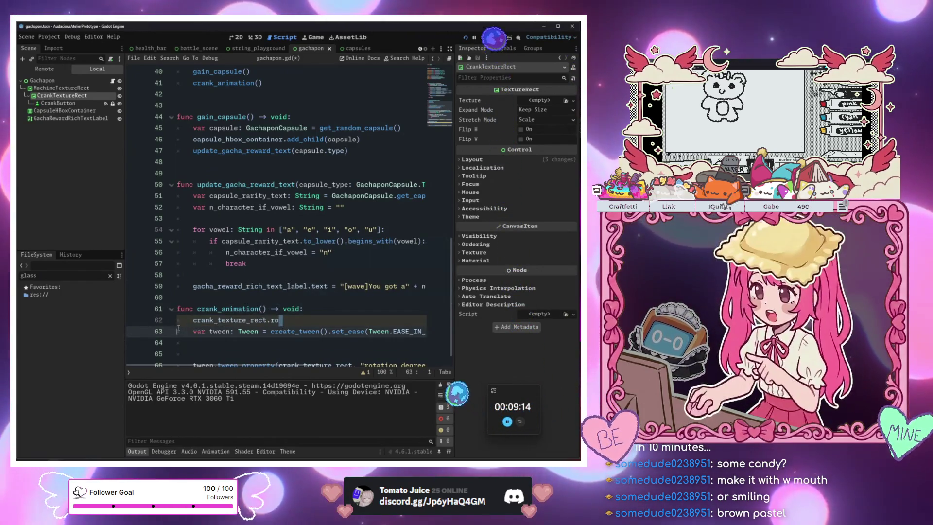
Step: Declare the crank angle variable below the exports as an int equal to 0
scroll(247, 234, up, 12)
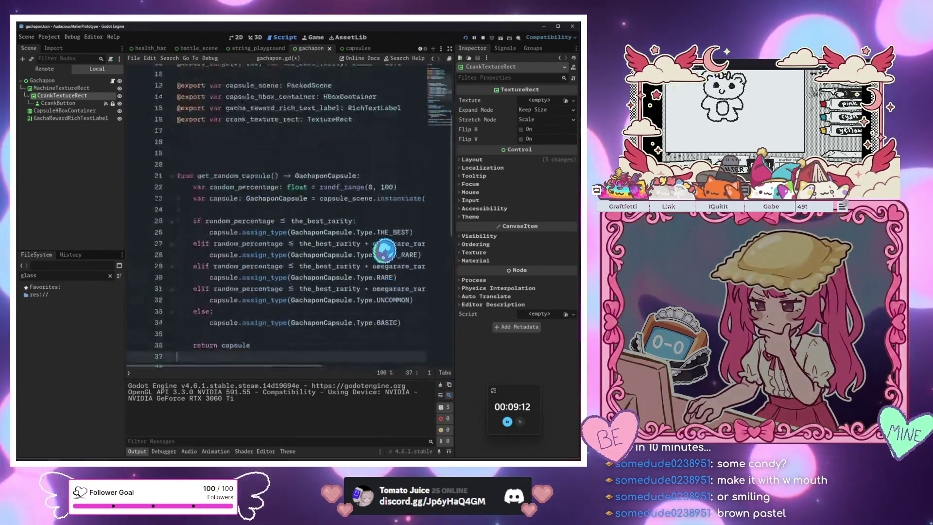
click(247, 235)
key(Return)
key(Return)
text(var )
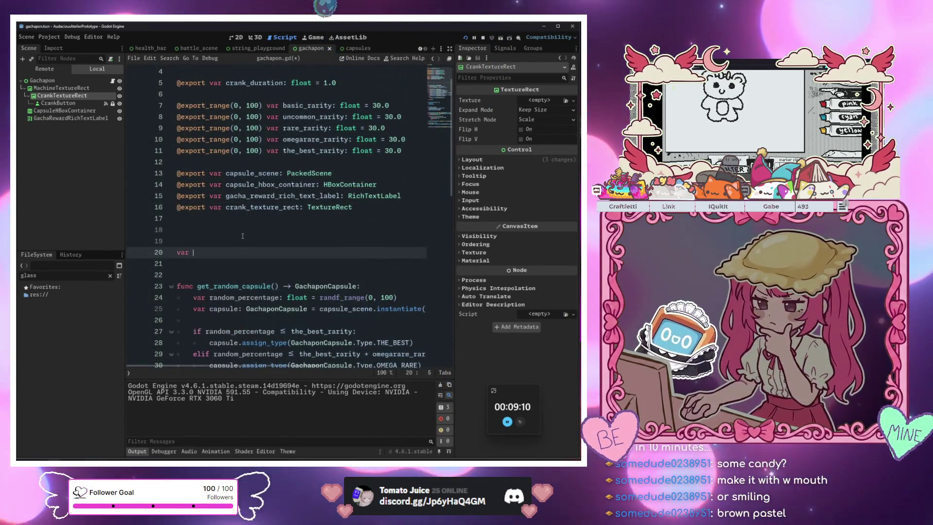
text(_crank_di)
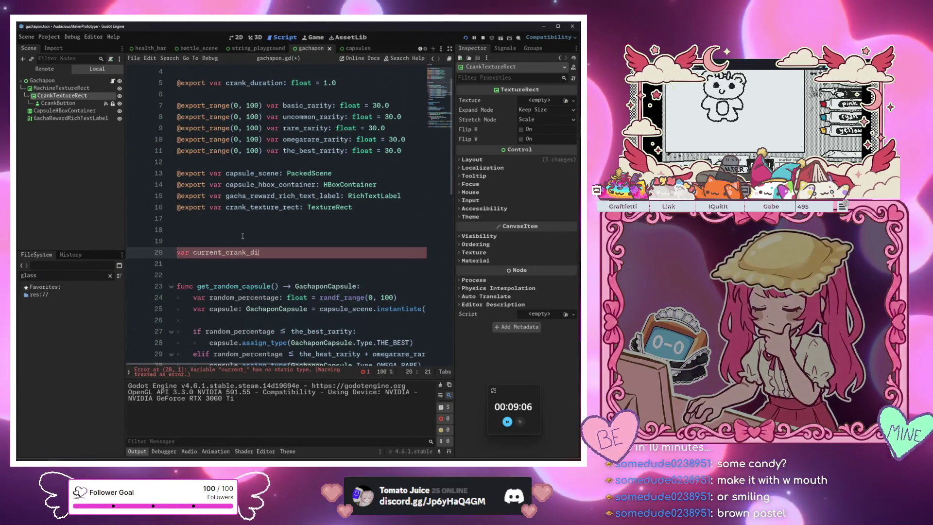
text(rees)
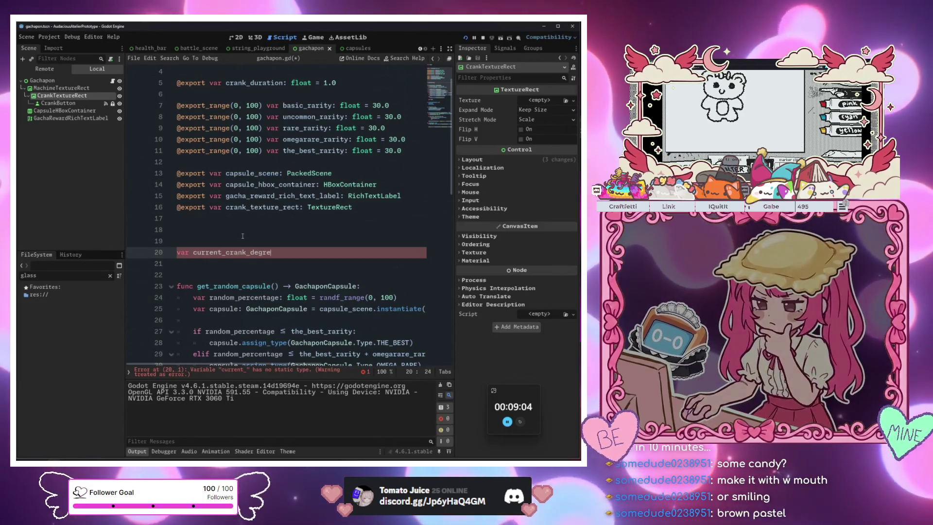
text(())
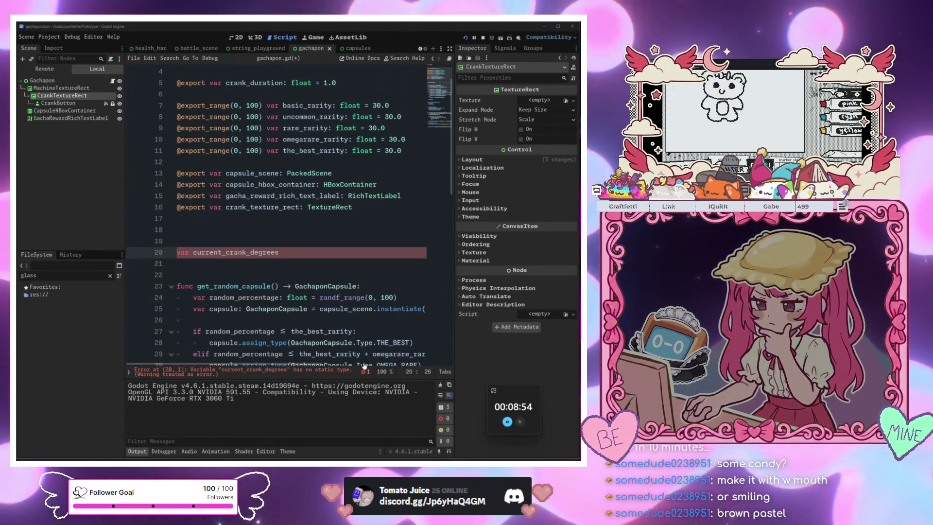
text(: flo)
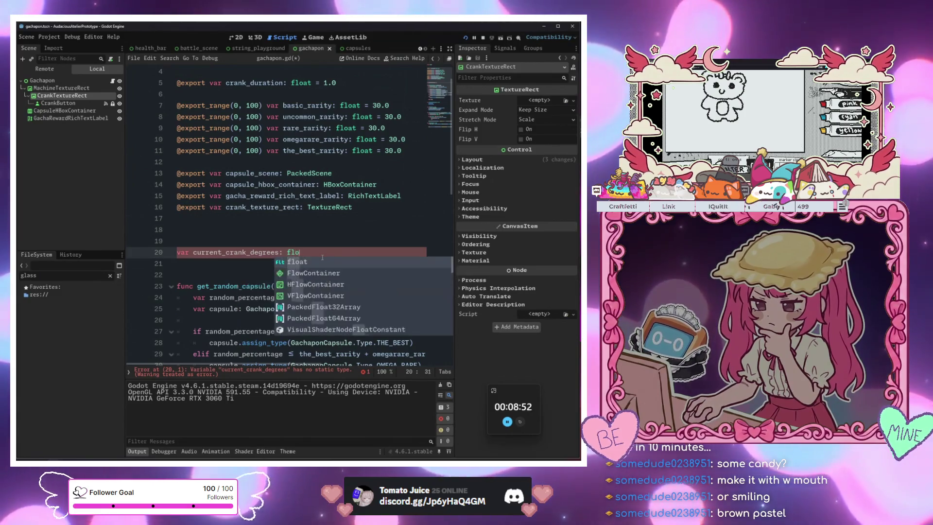
text(at =)
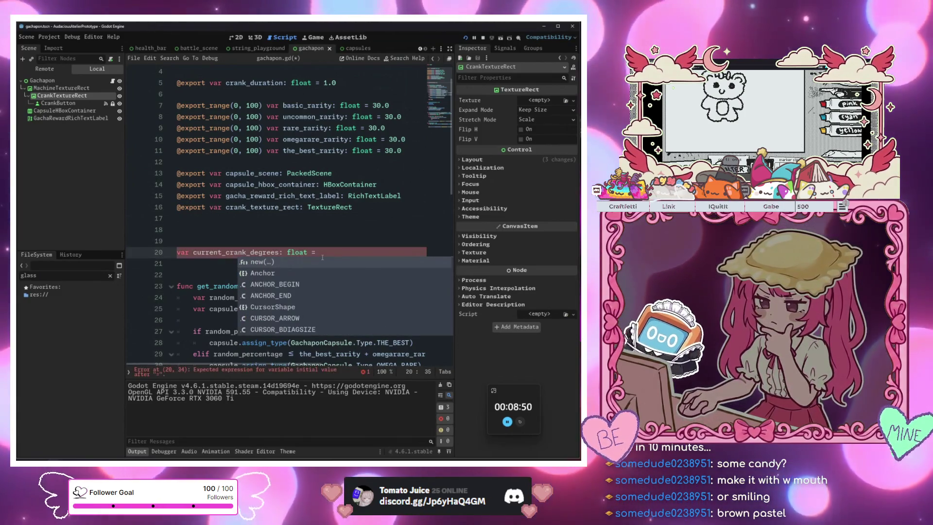
key(BackSpace)
key(BackSpace)
key(BackSpace)
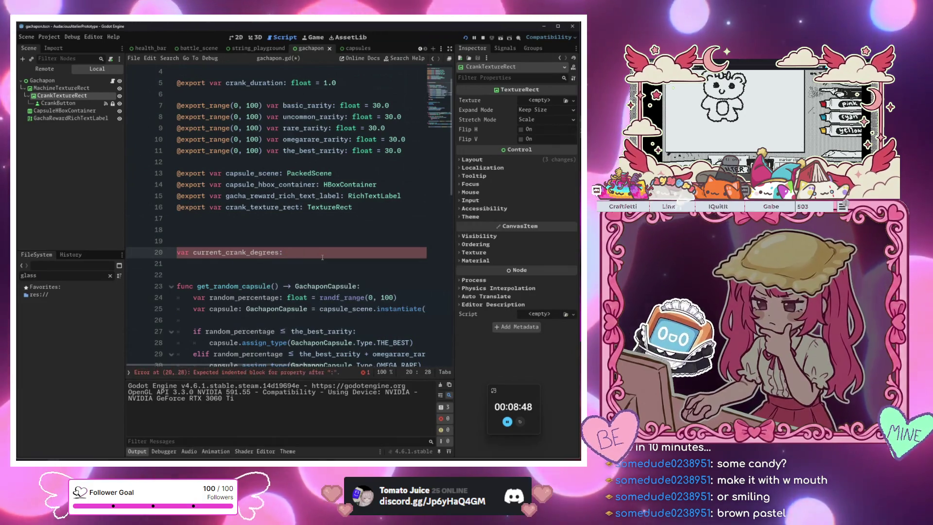
text(int = )
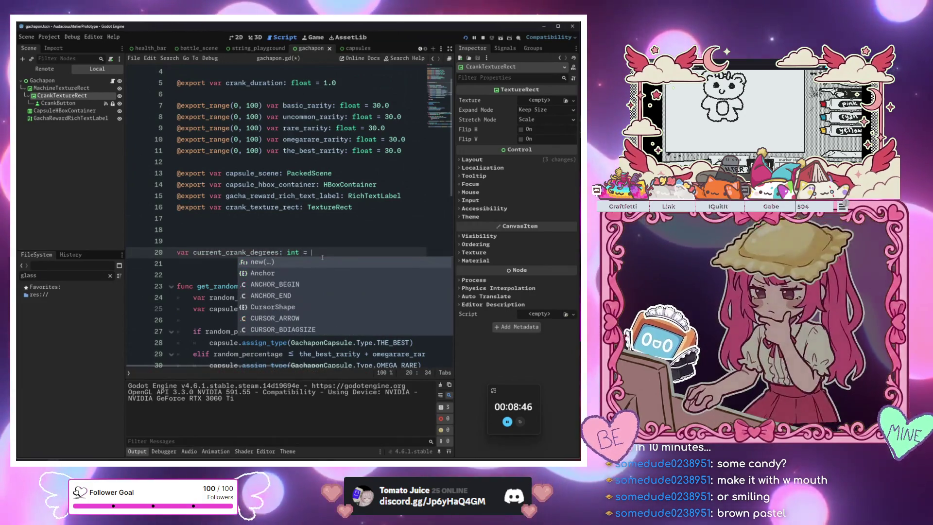
text(0)
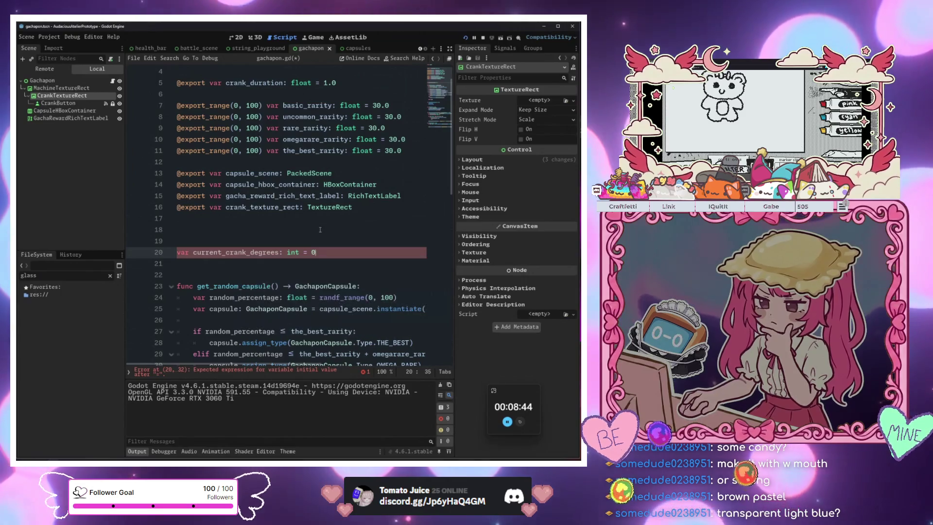
Step: Add a current_crank_degrees -= 360 line at the top of crank_animation
scroll(323, 254, down, 5)
scroll(336, 289, down, 7)
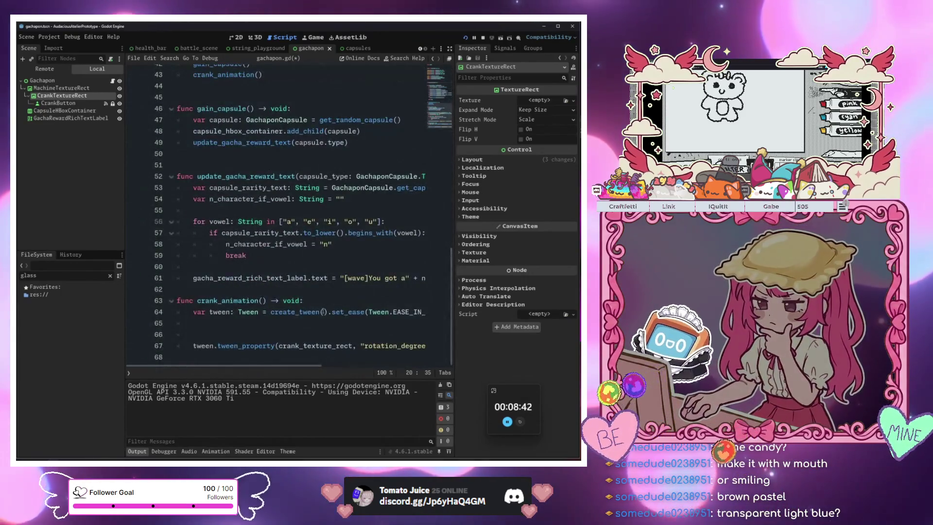
click(333, 300)
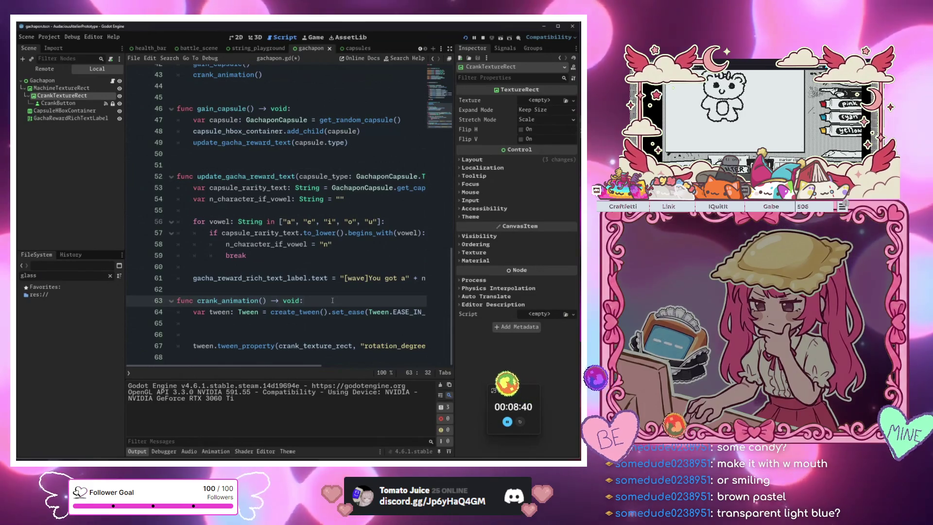
key(Return)
text(cu)
key(Return)
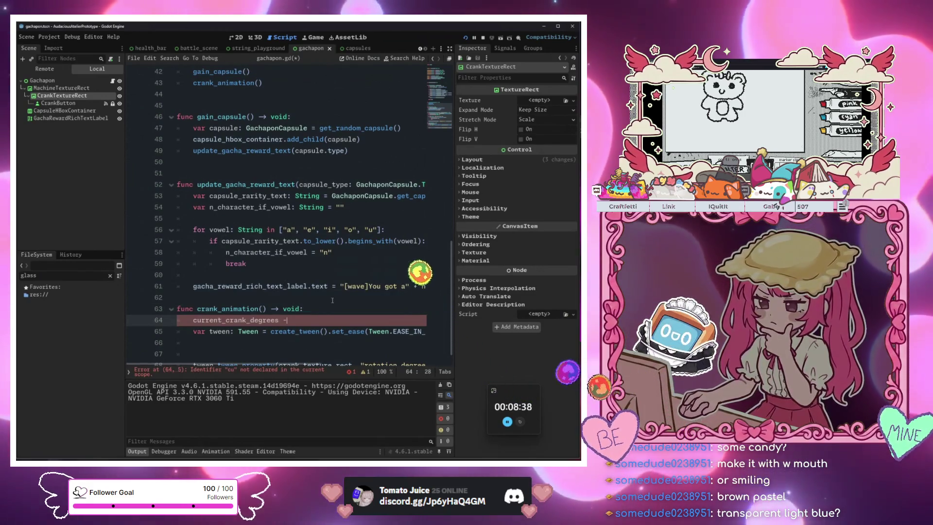
text(= 3)
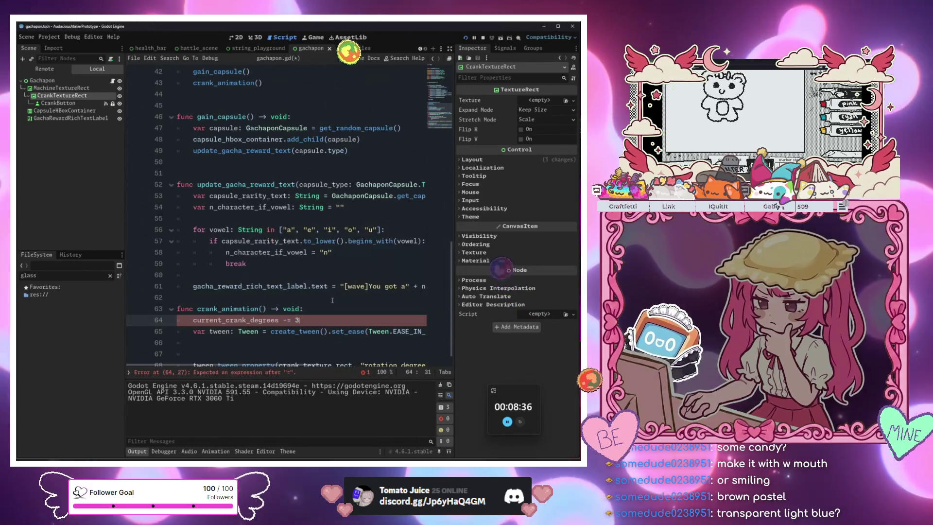
text(60)
Step: Make current_crank_degrees the rotation_degrees tween target, then save and run with F5
scroll(332, 311, down, 1)
click(327, 312)
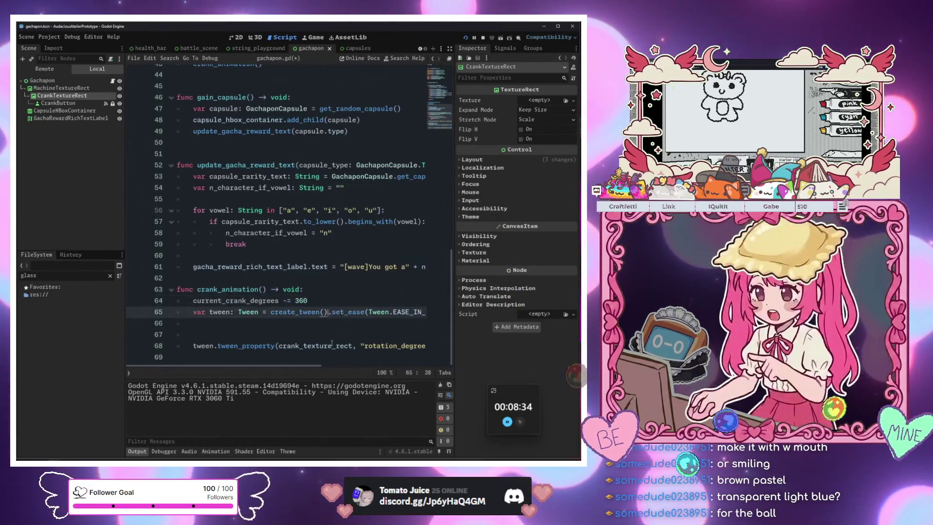
click(332, 345)
drag(316, 344, 439, 348)
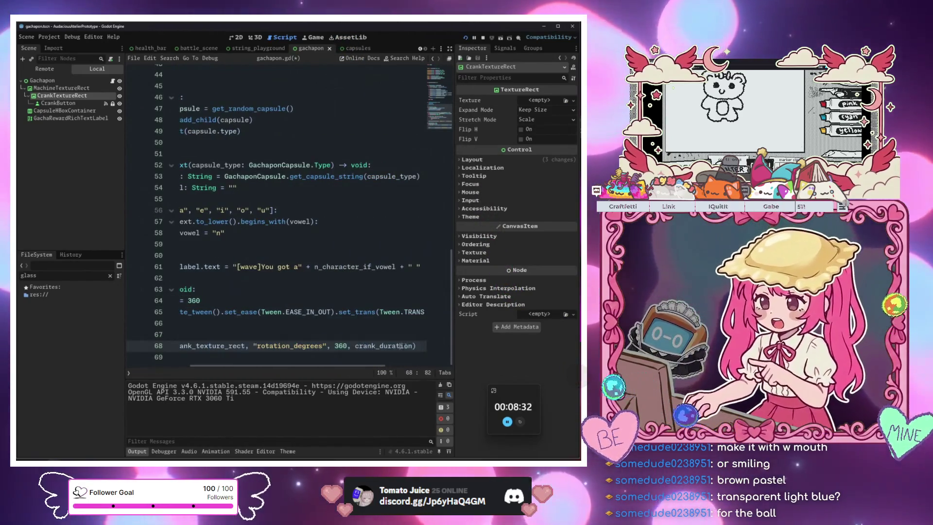
text(cur)
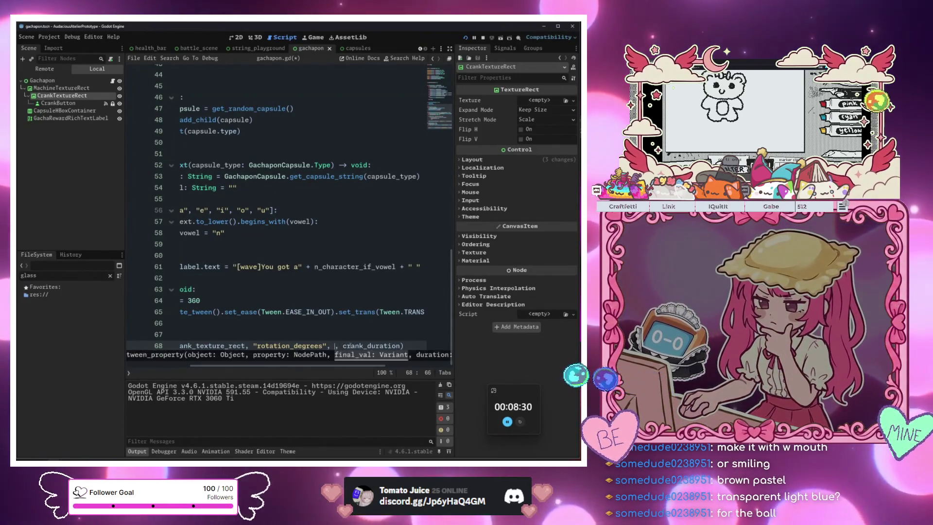
key(Return)
click(268, 301)
key(F5)
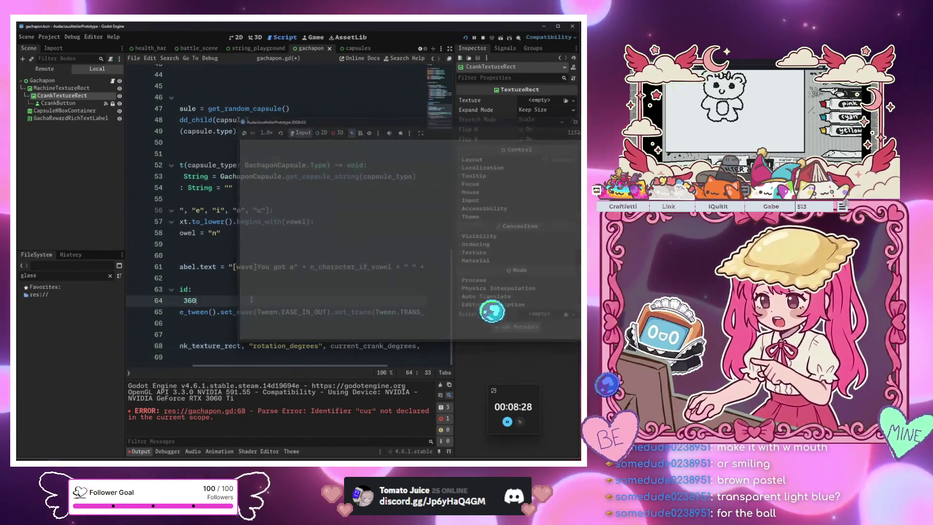
Step: Crank the machine four times to roll capsules, then close the game window
click(415, 250)
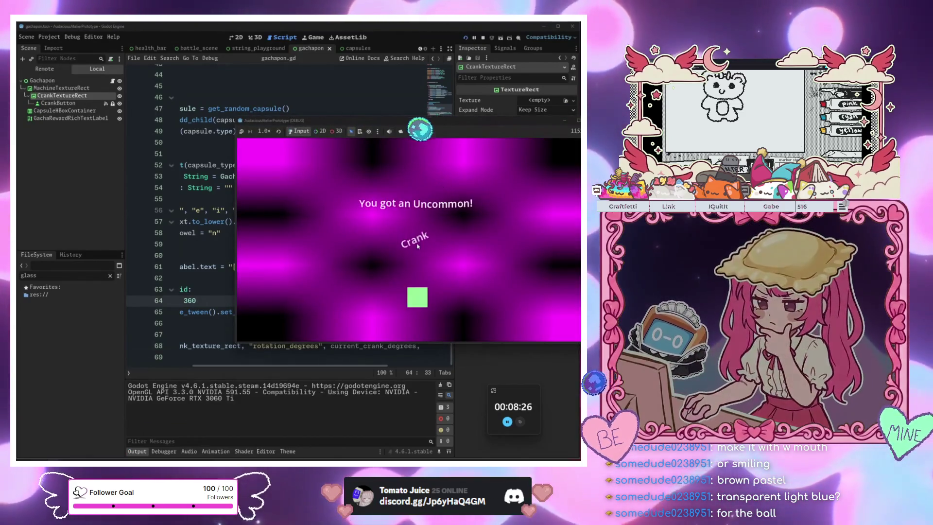
click(416, 248)
click(418, 246)
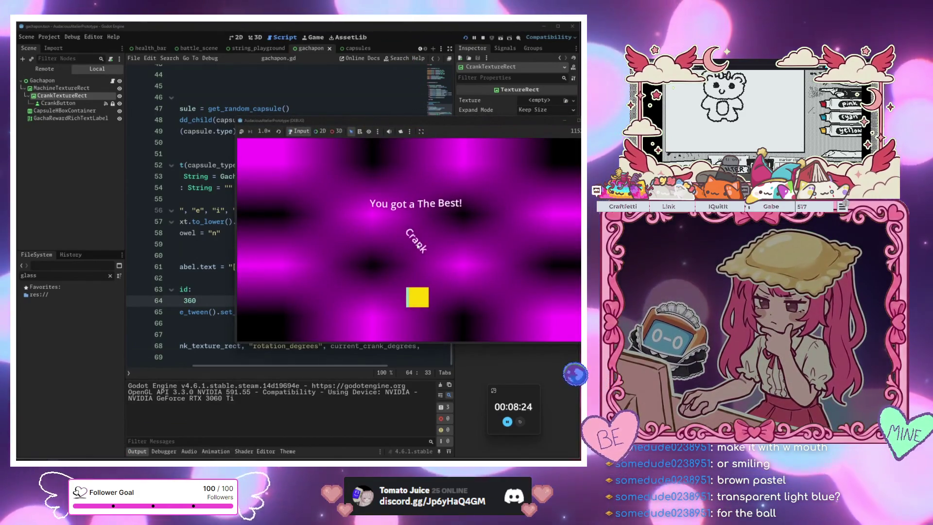
click(417, 247)
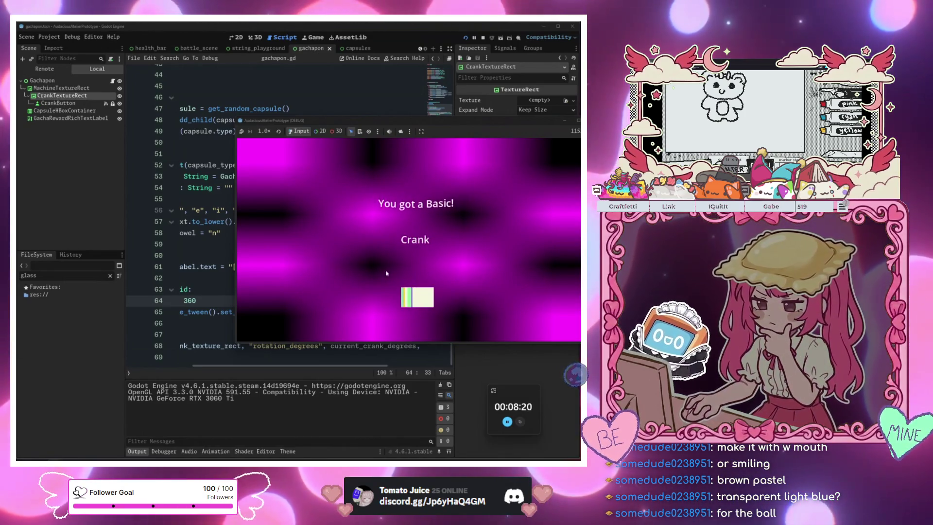
click(564, 121)
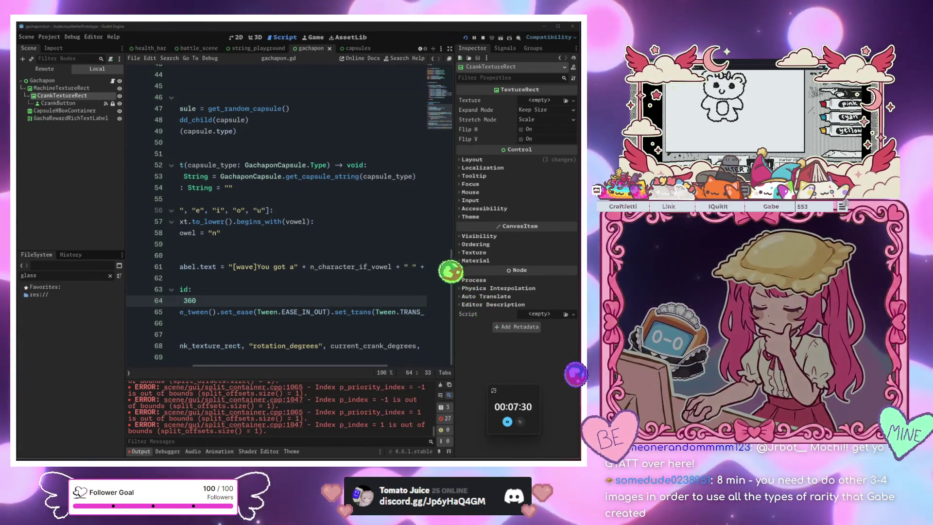
Step: Clear the FileSystem filter, select MachineTextureRect and view its 3-frame AnimatedTexture in 2D
click(243, 267)
drag(328, 187, 197, 188)
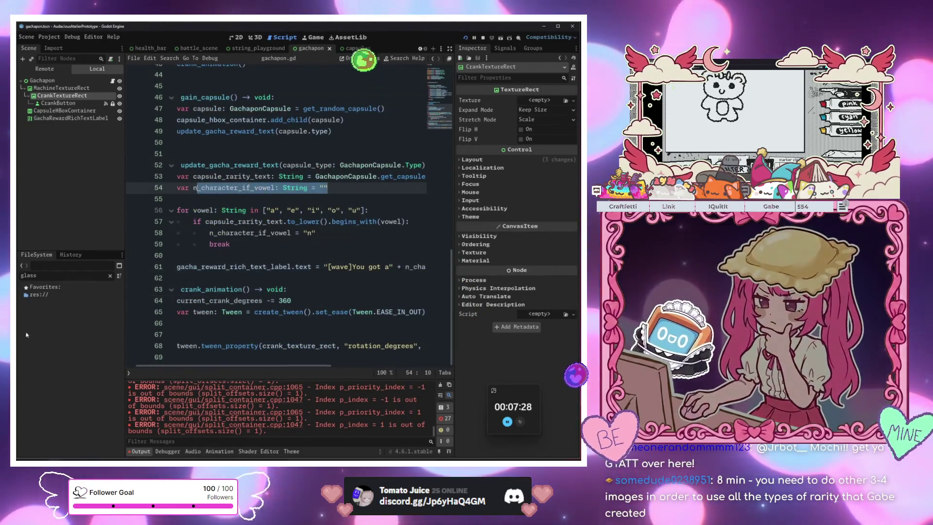
click(110, 276)
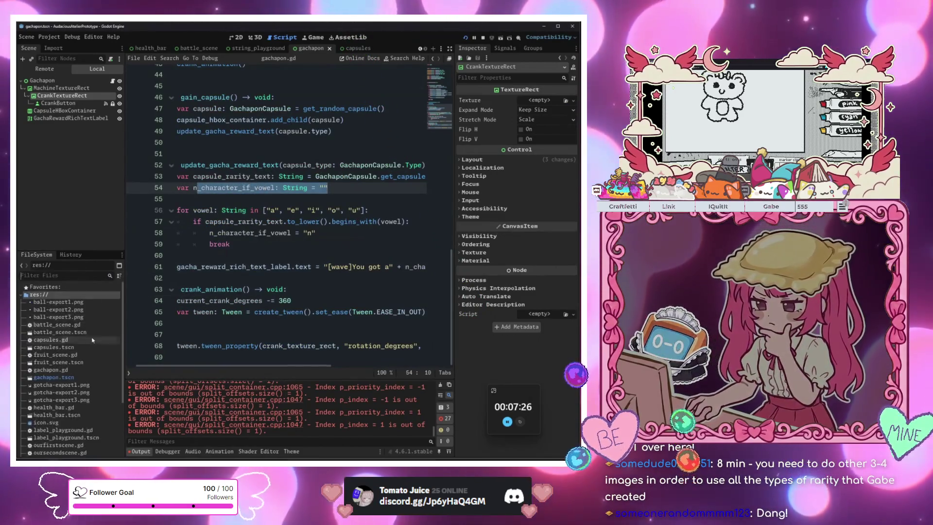
click(56, 340)
scroll(64, 359, down, 2)
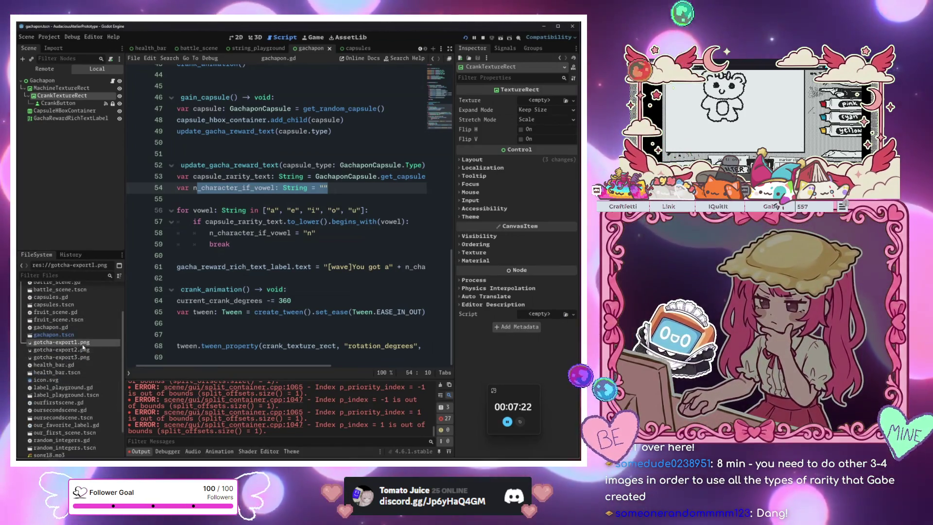
click(61, 88)
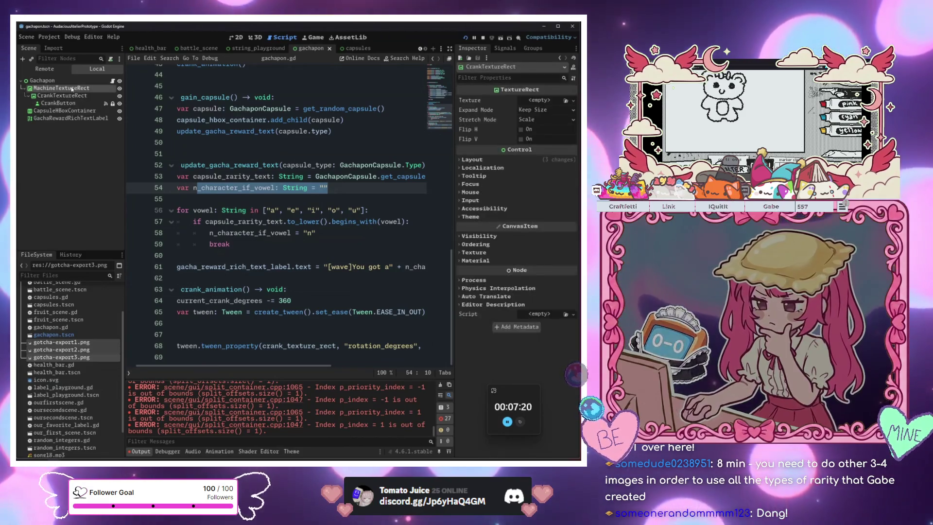
key(ctrl+F1)
scroll(274, 132, down, 5)
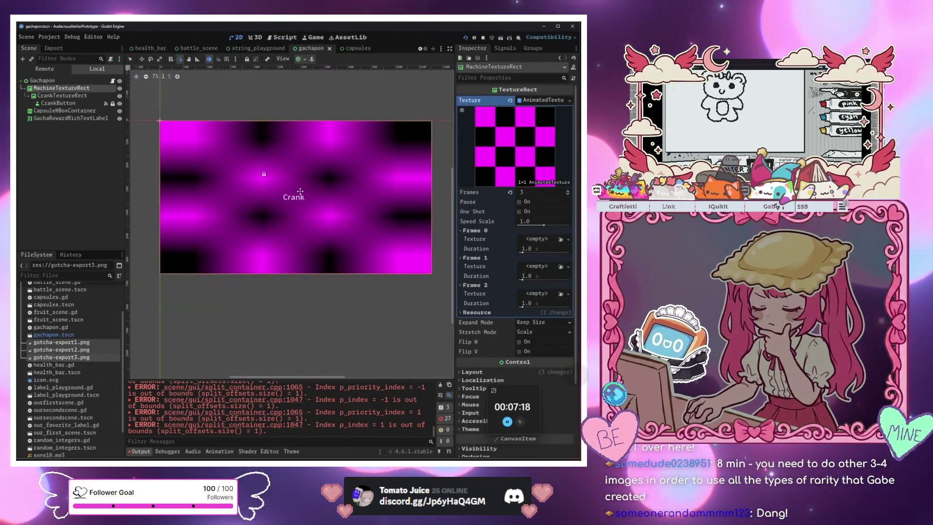
Step: Load gotcha-export1, 2 and 3.png into the three frames and raise the speed scale
drag(96, 344, 527, 251)
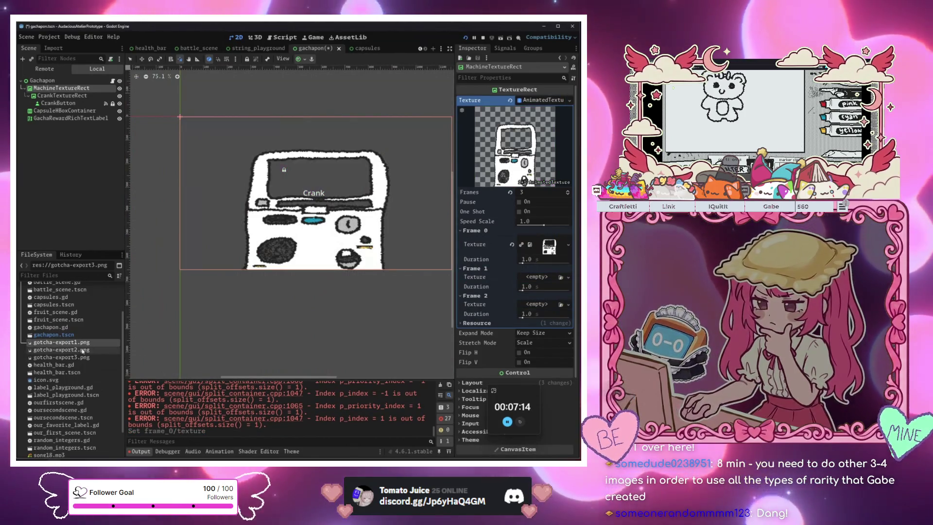
drag(82, 351, 535, 278)
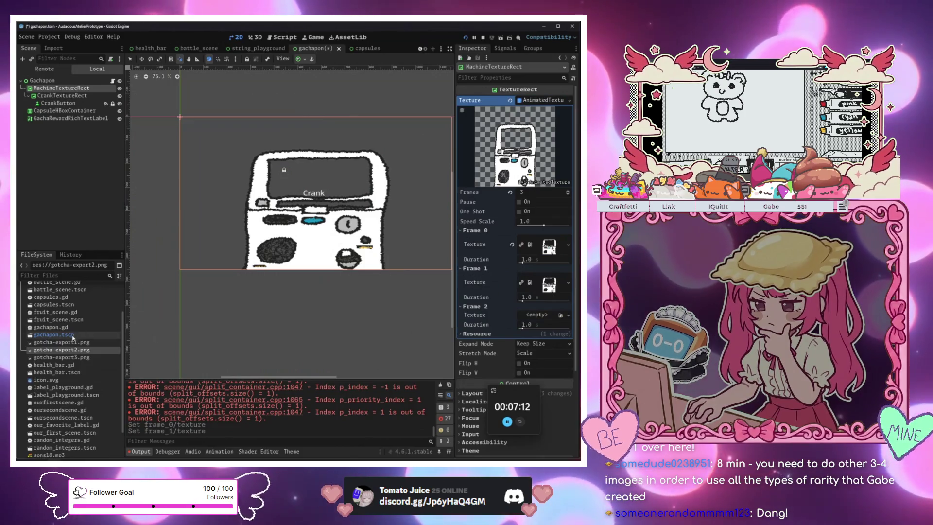
drag(61, 357, 537, 315)
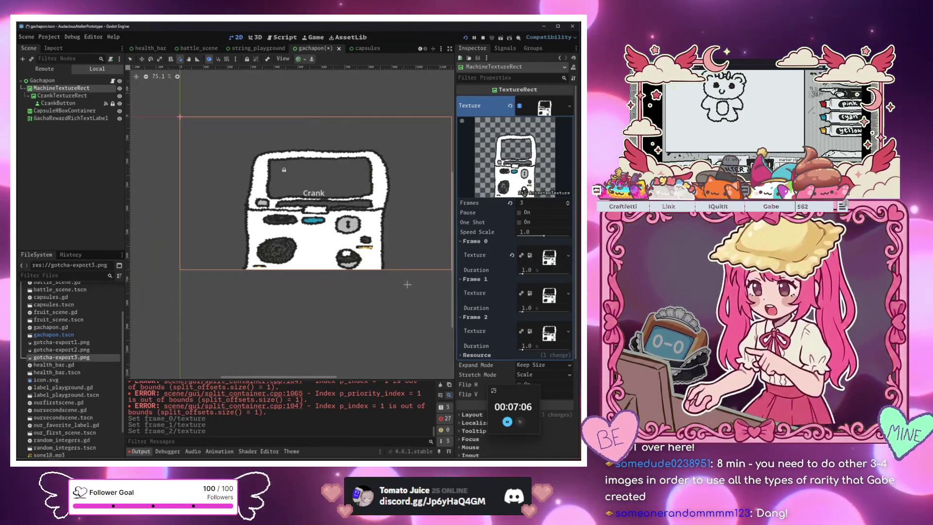
scroll(398, 263, up, 2)
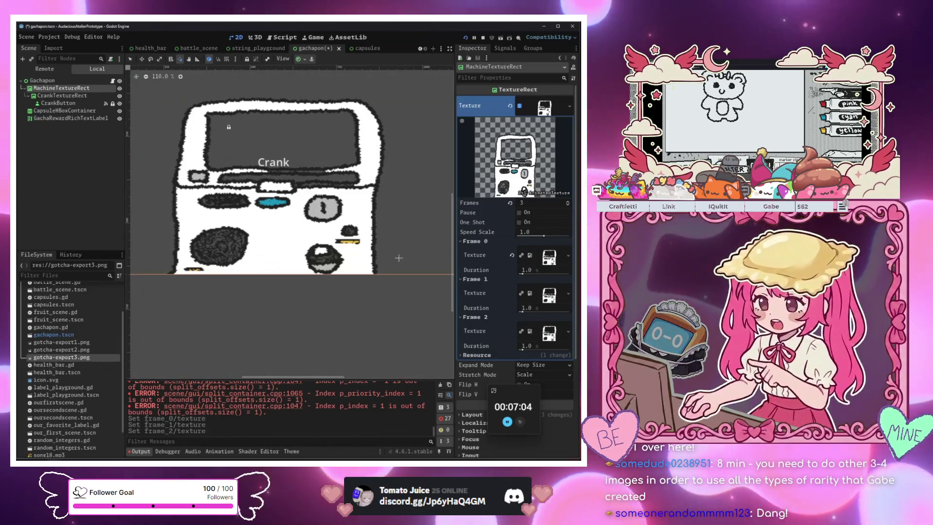
scroll(399, 258, up, 1)
drag(543, 236, 553, 236)
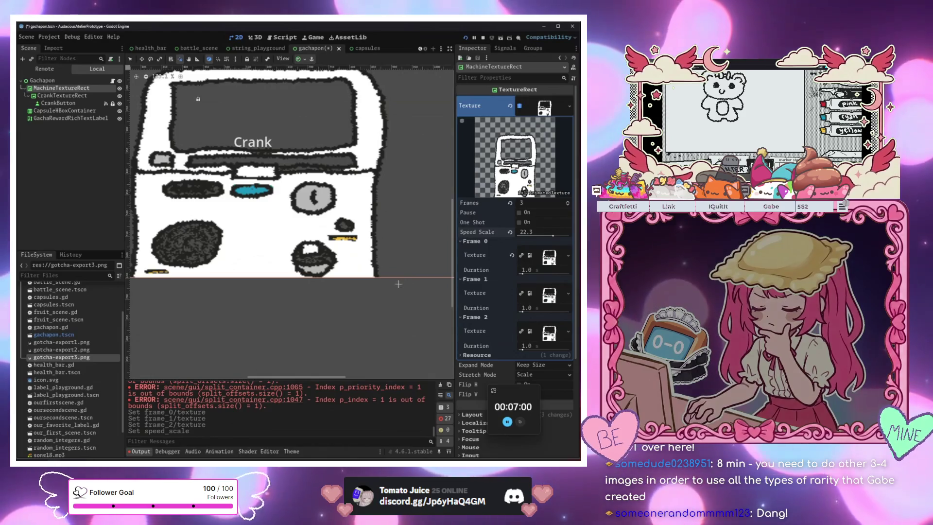
Step: Place the machine's pivot below the image, try speed scale -15.7, then reset it to 1.0
scroll(399, 284, down, 1)
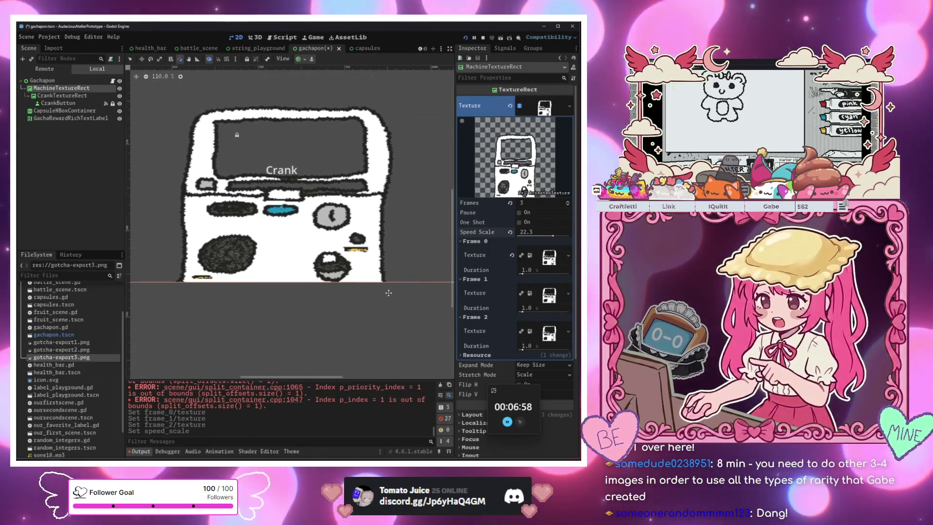
scroll(388, 292, down, 2)
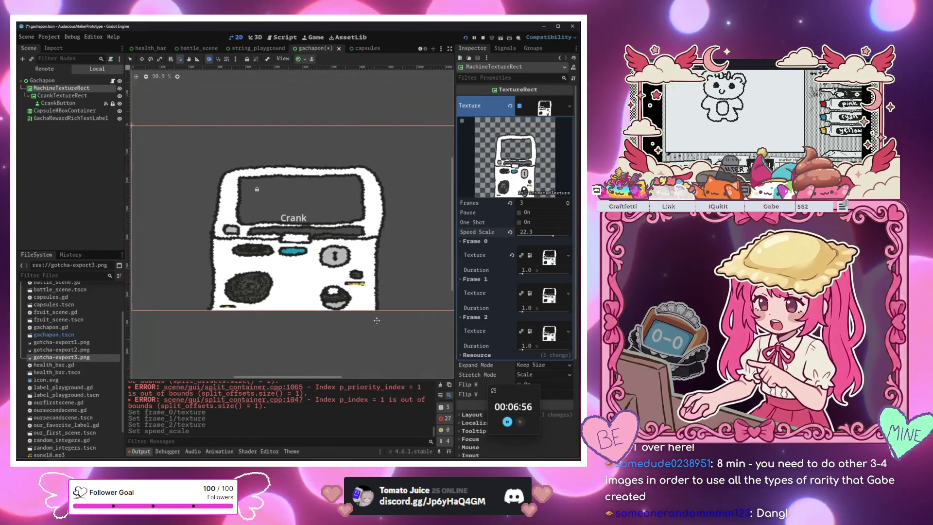
scroll(359, 311, up, 4)
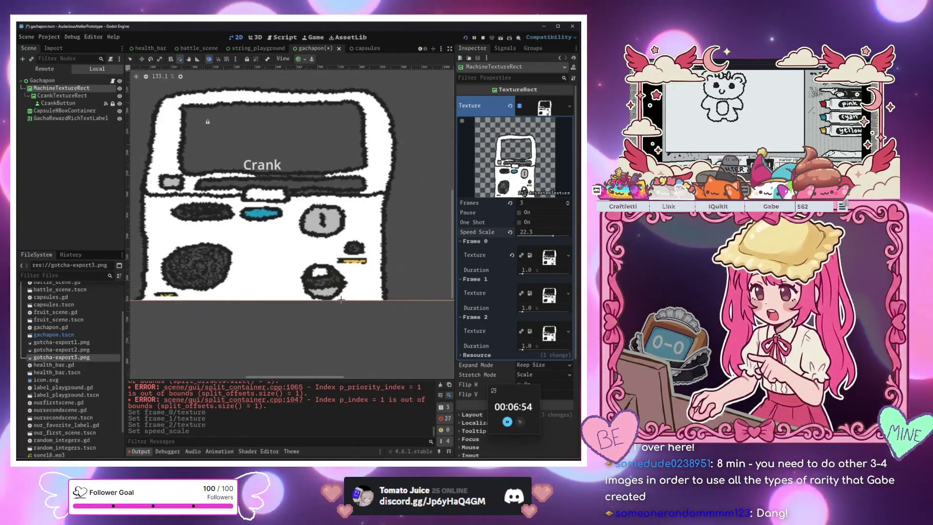
scroll(332, 214, down, 3)
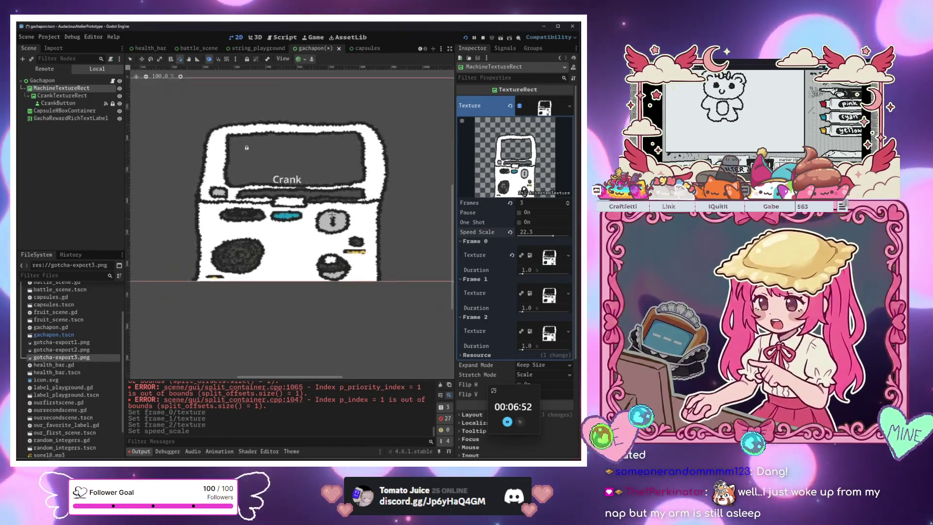
scroll(332, 214, down, 4)
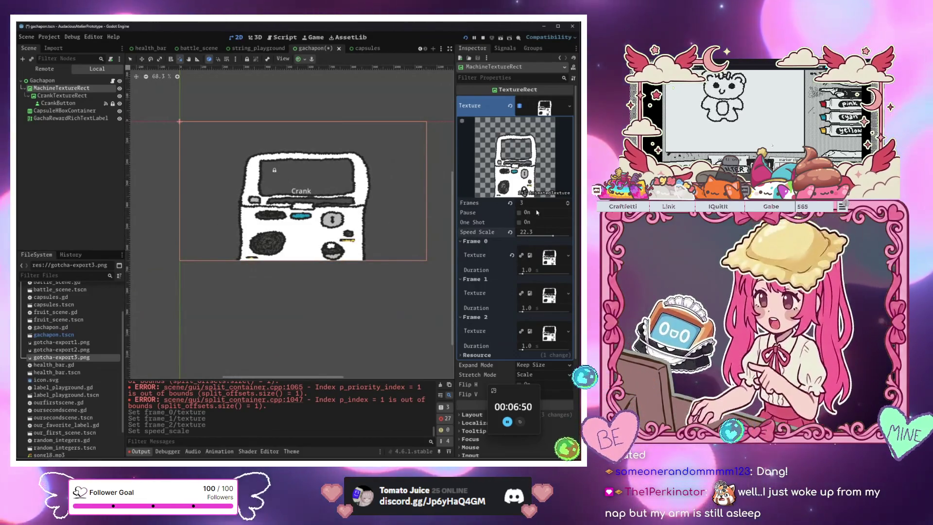
scroll(347, 220, up, 8)
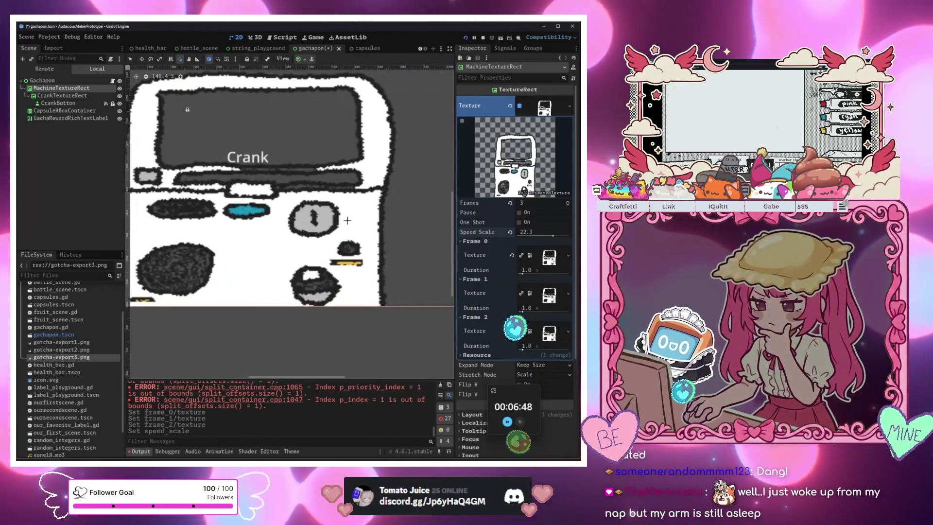
click(368, 352)
scroll(326, 328, down, 2)
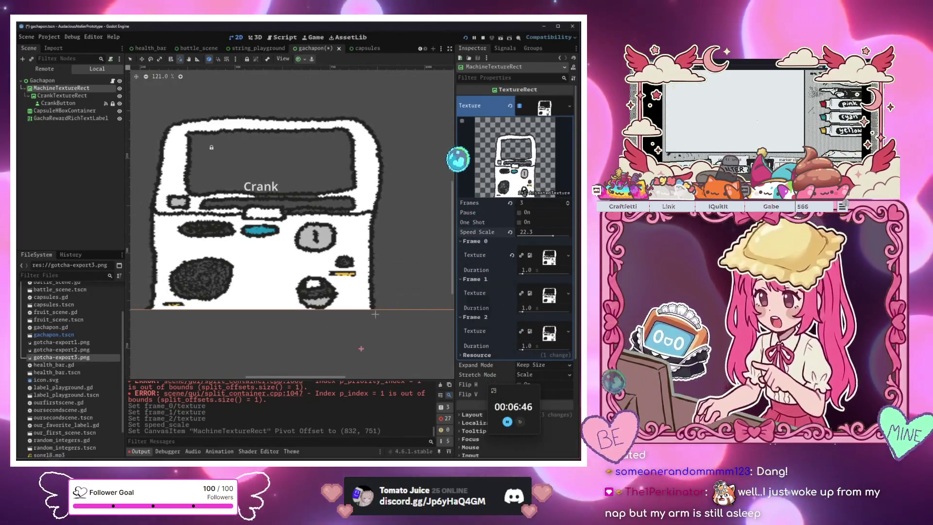
drag(548, 237, 532, 237)
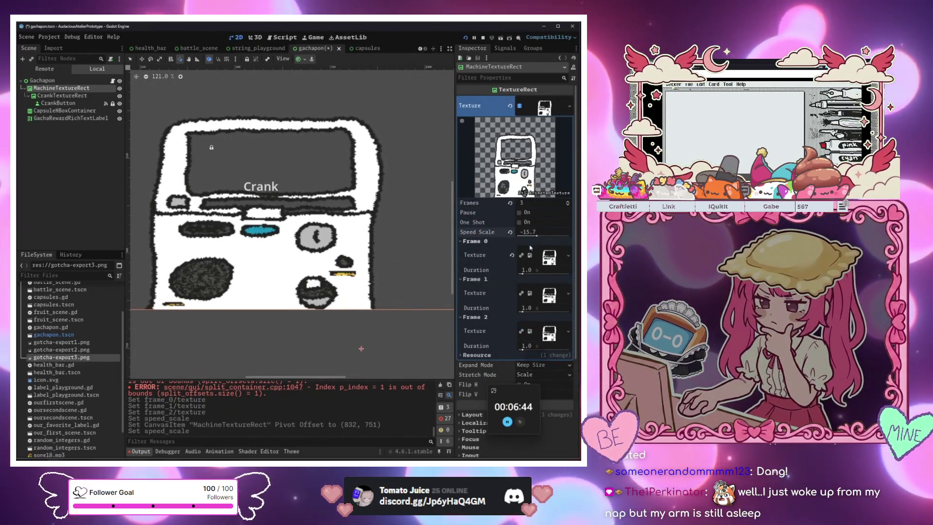
click(510, 232)
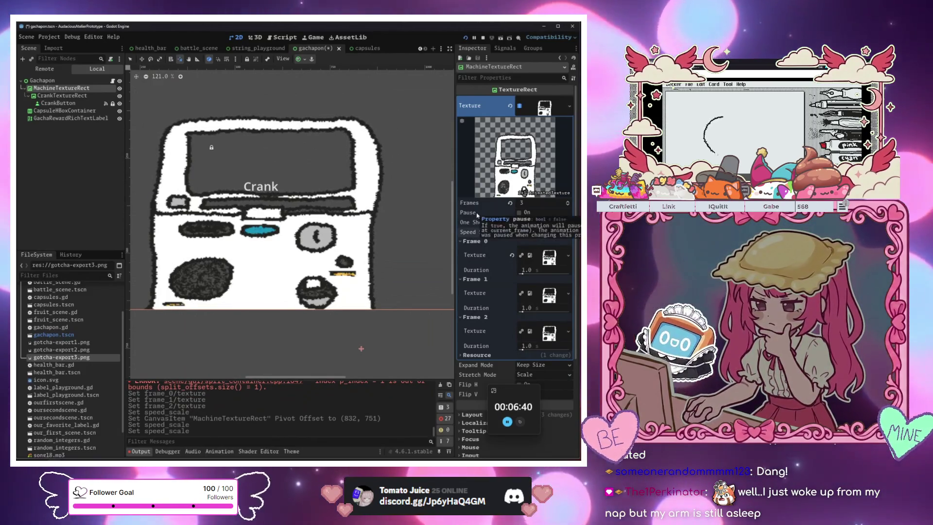
Step: Settle the machine's pivot at (298, 363), undoing a further move, then select the reward label
scroll(373, 315, down, 1)
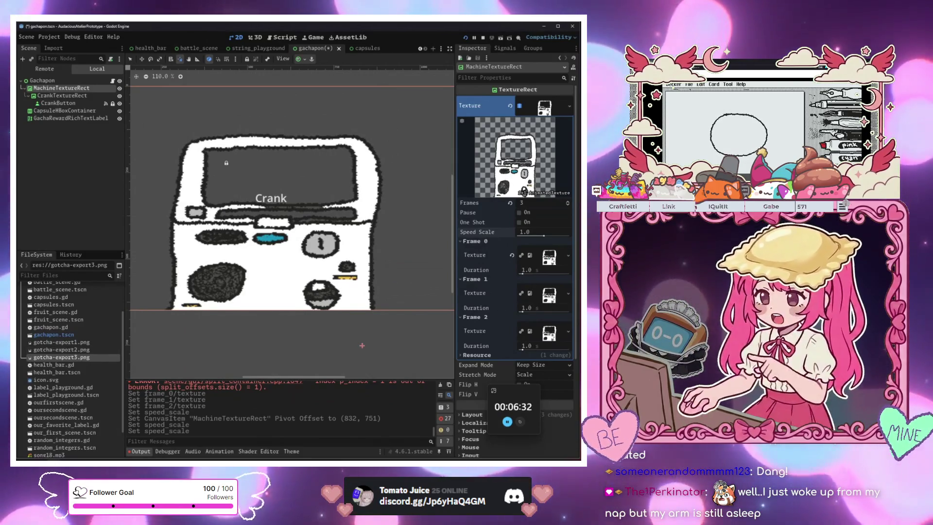
click(351, 368)
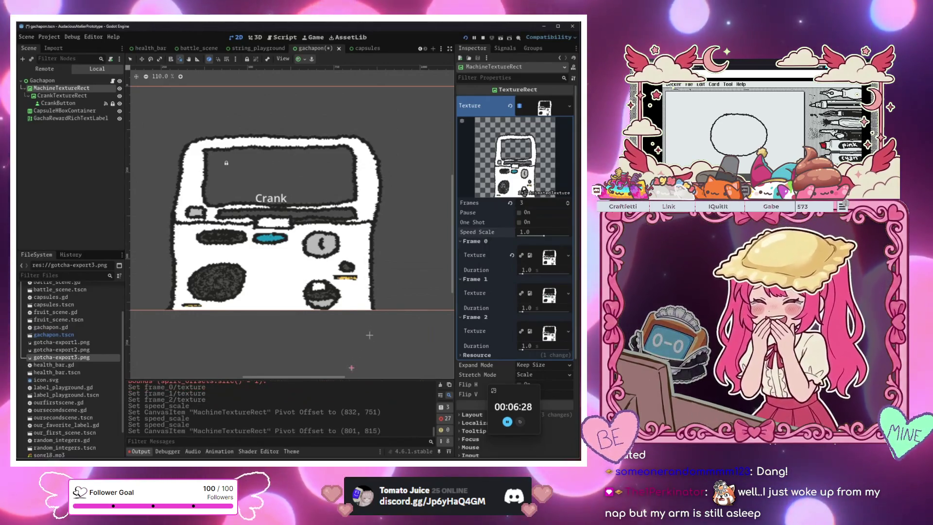
click(323, 305)
click(266, 343)
click(178, 212)
click(226, 177)
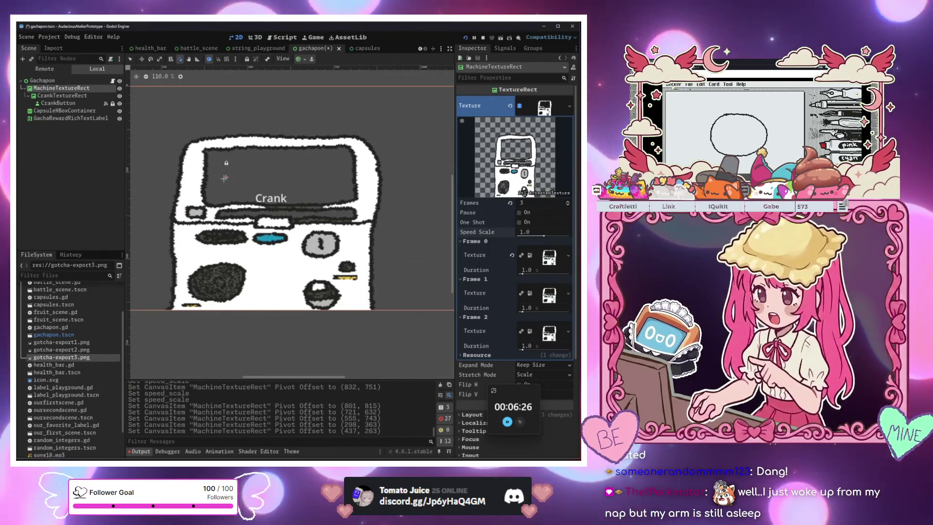
key(ctrl+z)
key(ctrl+z)
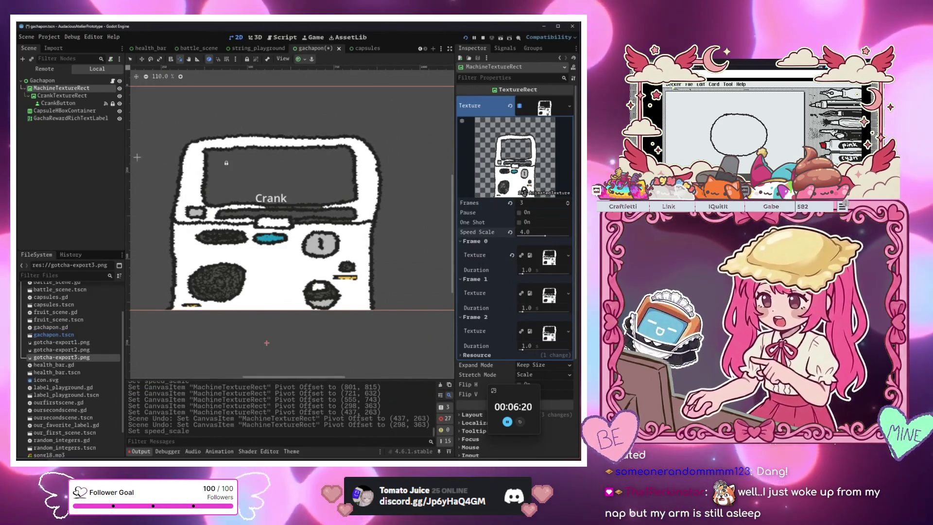
click(243, 163)
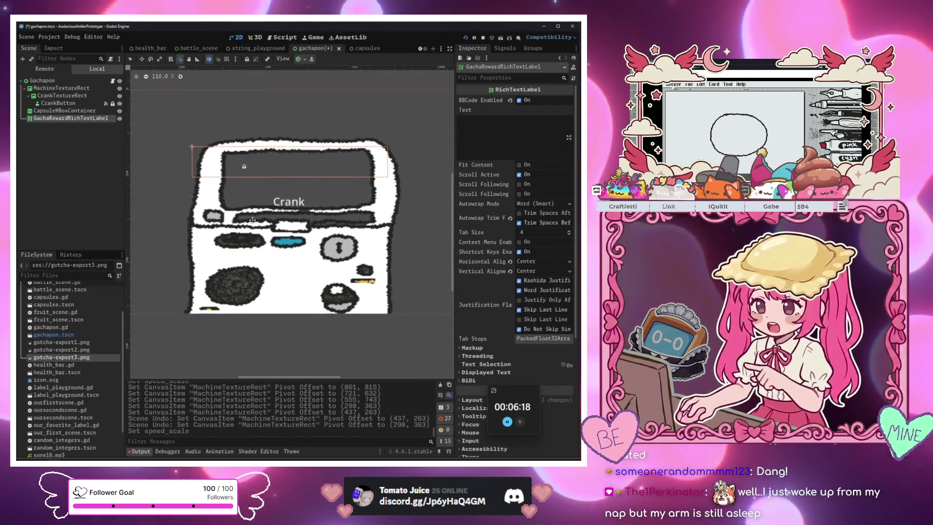
Step: Set MachineTextureRect's Stretch Mode to Keep, then to Keep Aspect Centered
scroll(252, 220, down, 2)
click(60, 102)
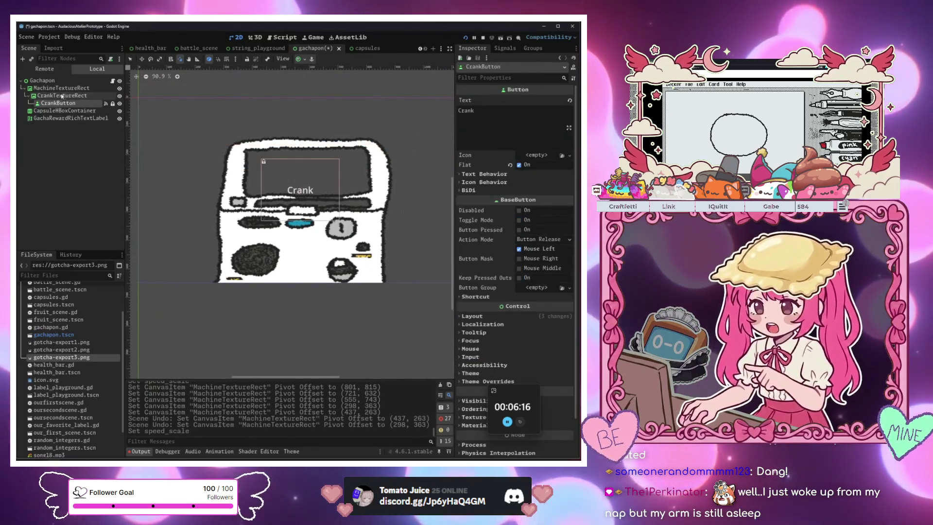
click(62, 87)
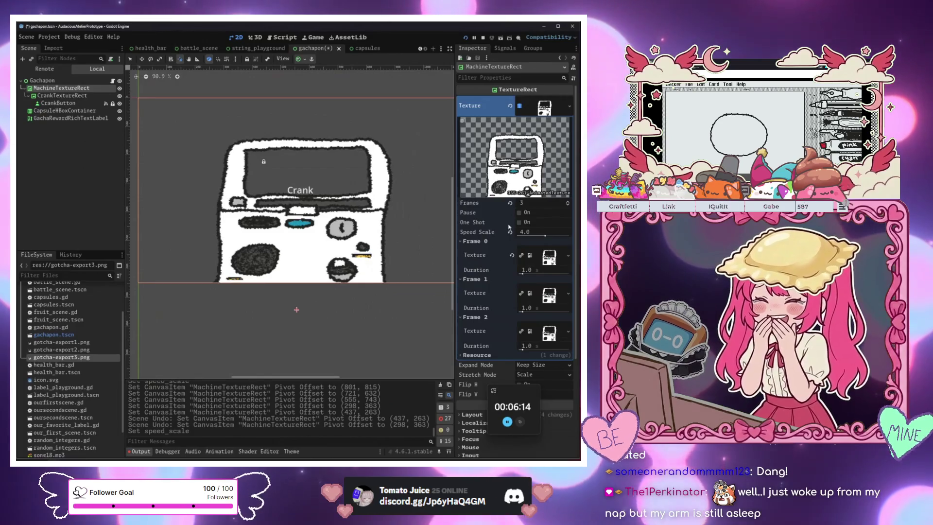
scroll(509, 227, down, 3)
click(537, 241)
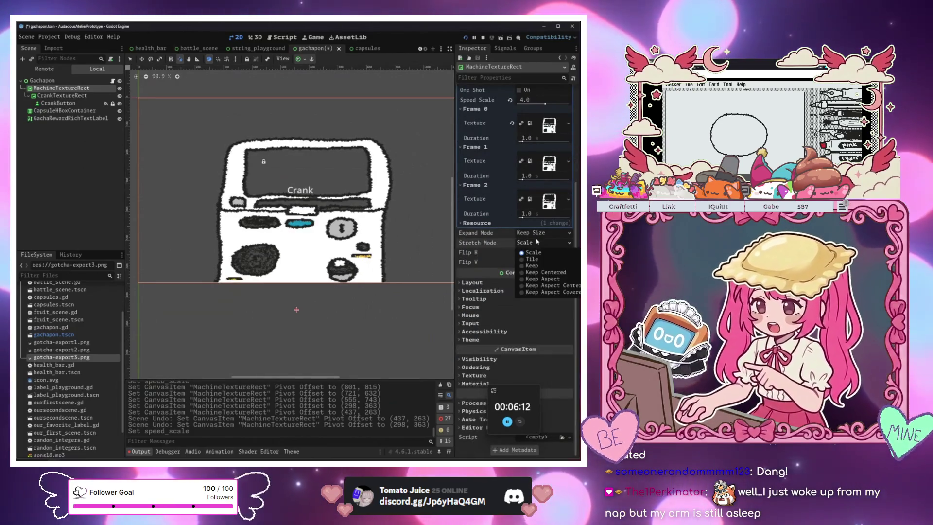
click(539, 265)
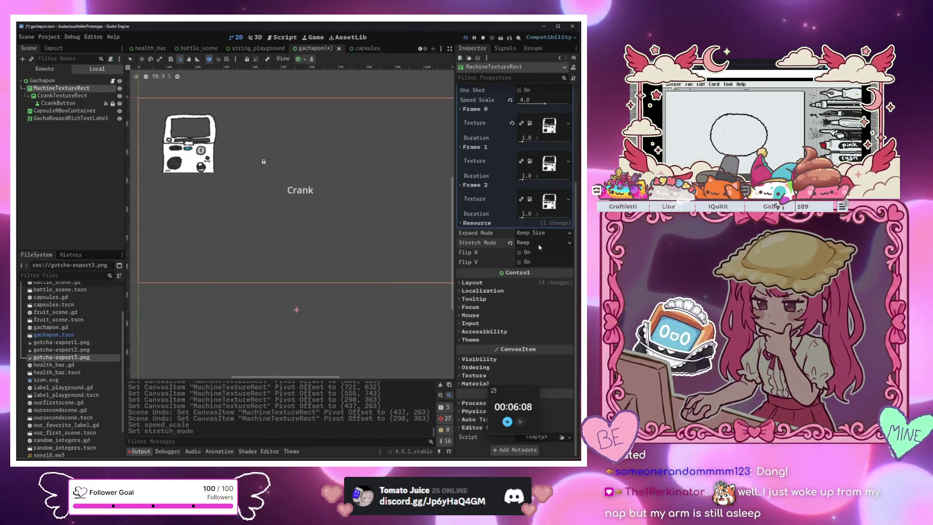
click(539, 245)
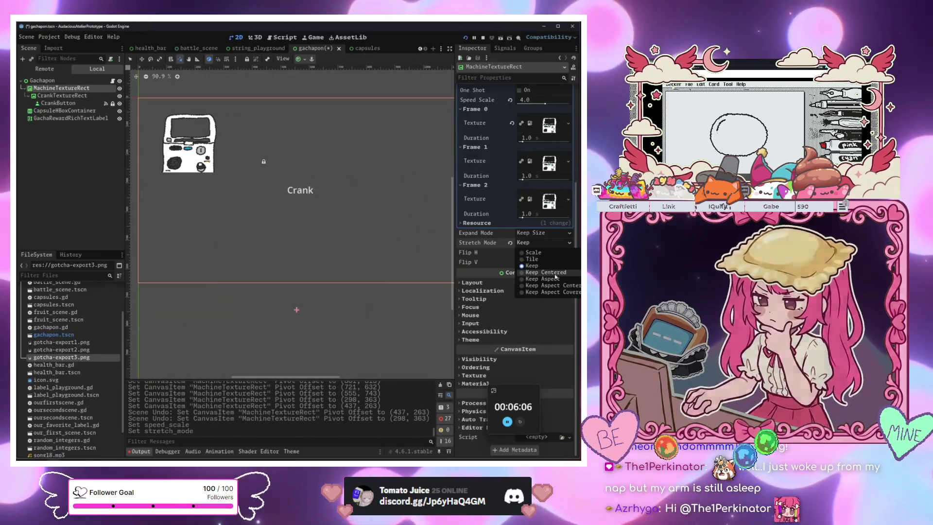
click(553, 285)
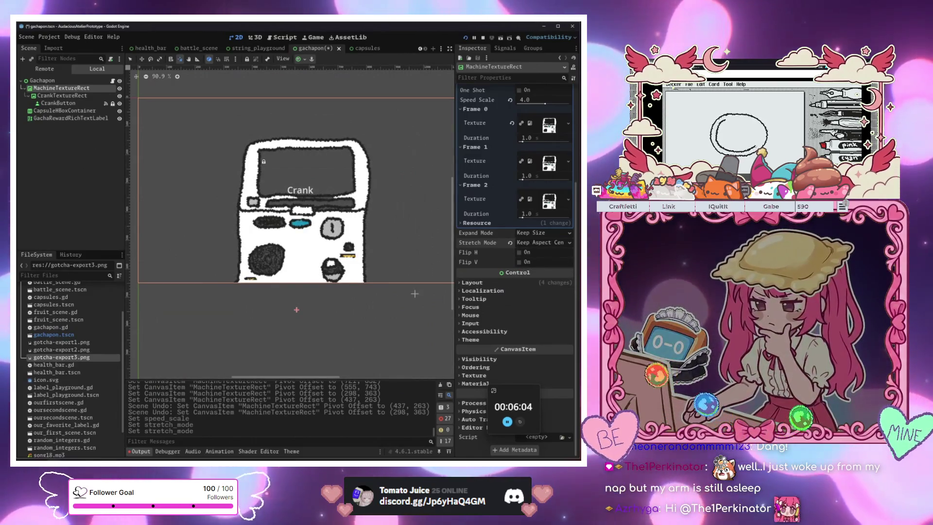
Step: Switch to the capsules.tscn scene
scroll(380, 253, down, 1)
scroll(325, 189, up, 3)
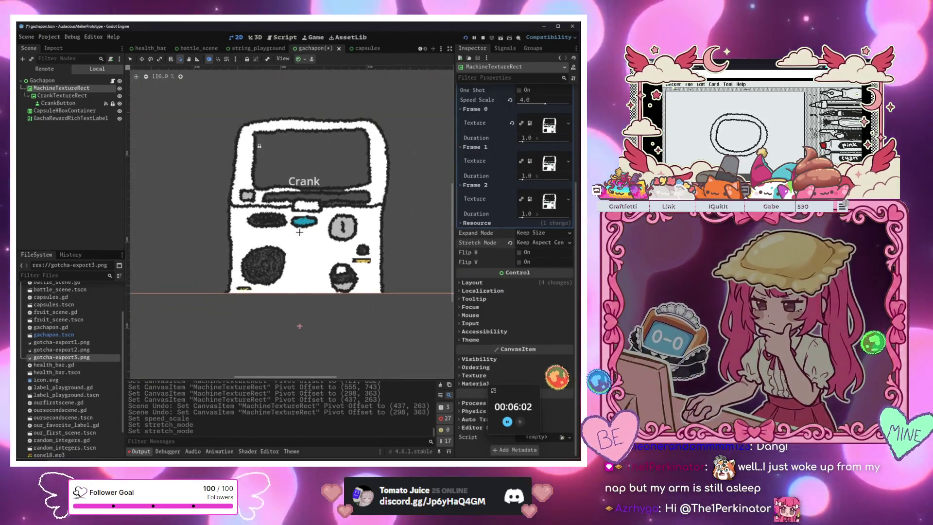
scroll(332, 298, down, 4)
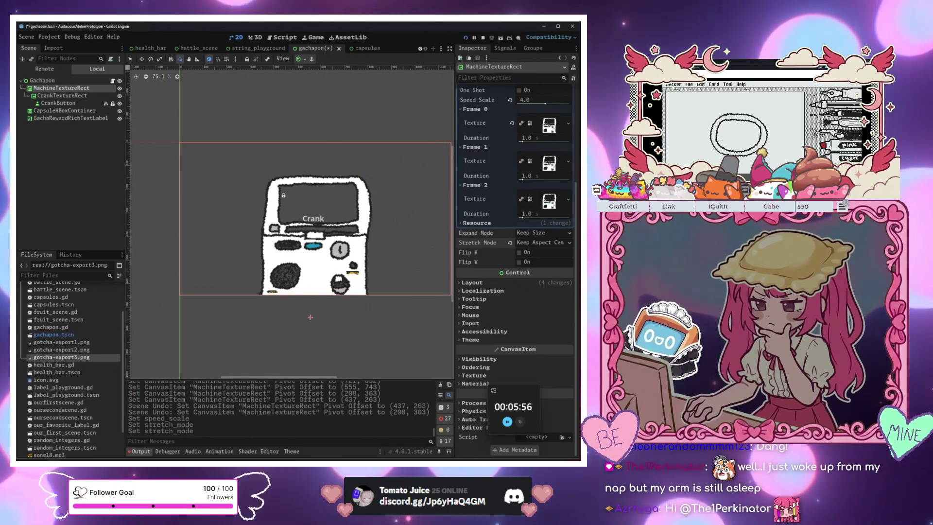
click(360, 53)
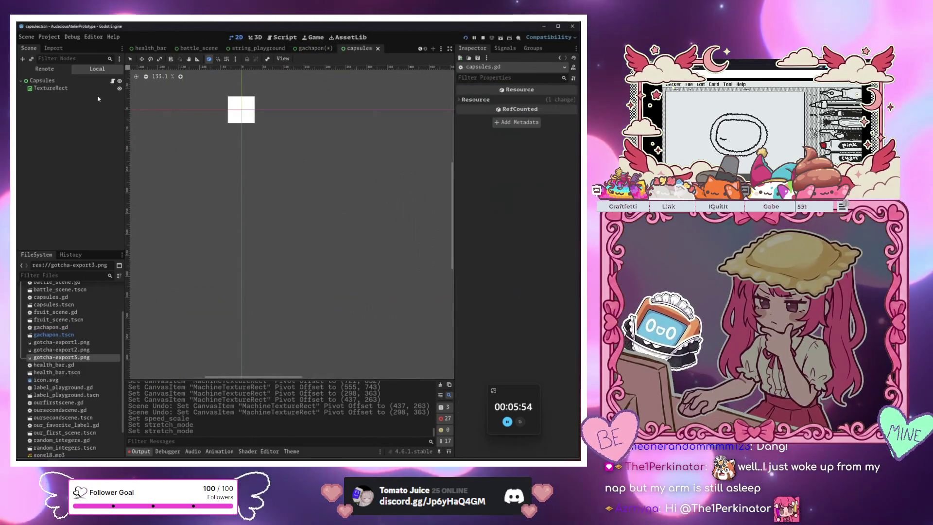
Step: Replace the capsule TextureRect's gradient texture with a three-frame AnimatedTexture
click(50, 90)
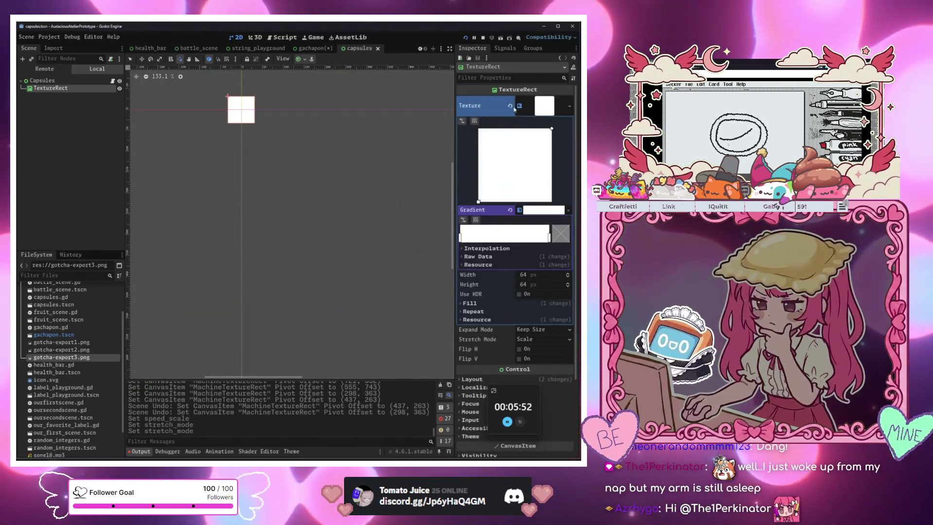
click(510, 105)
scroll(93, 348, up, 3)
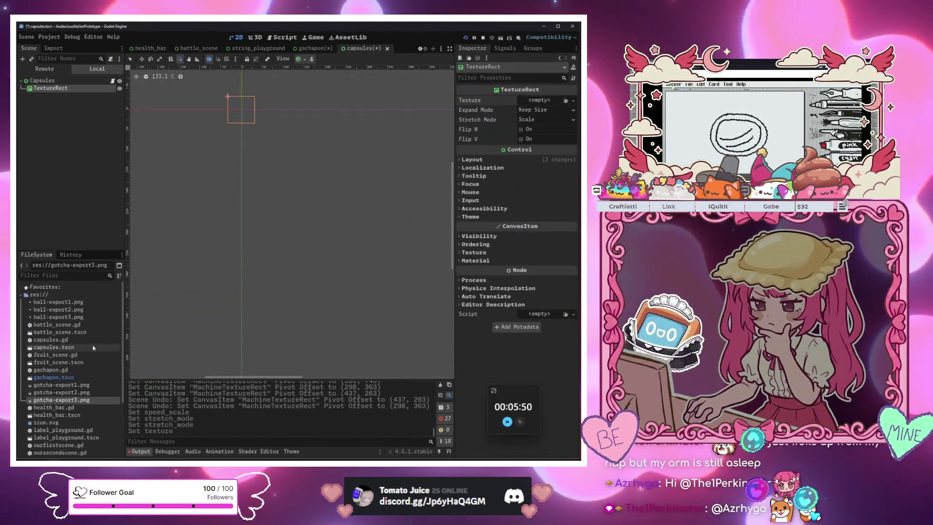
click(575, 102)
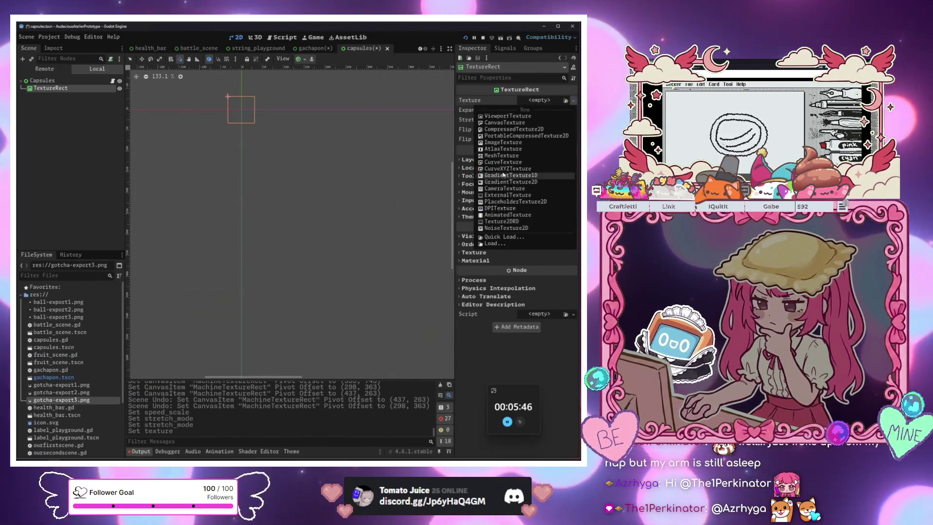
click(505, 216)
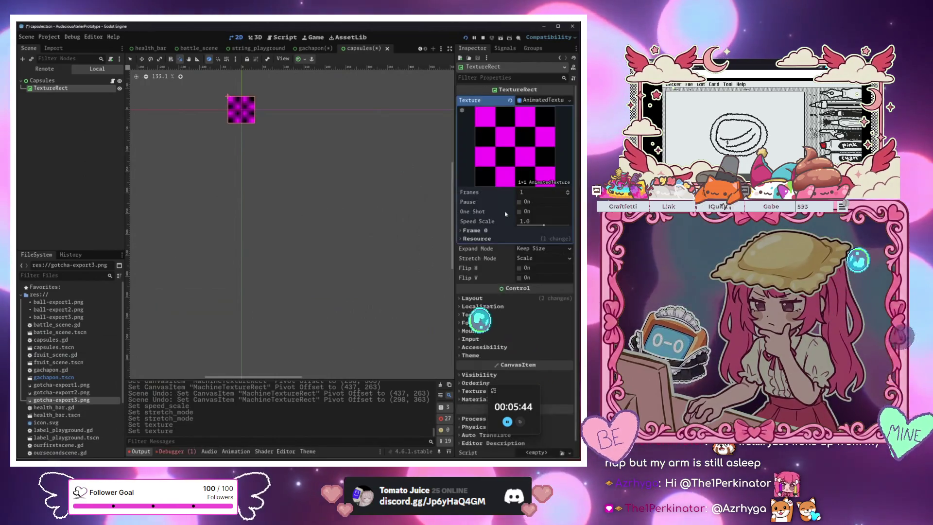
click(567, 191)
click(567, 191)
click(481, 231)
click(471, 257)
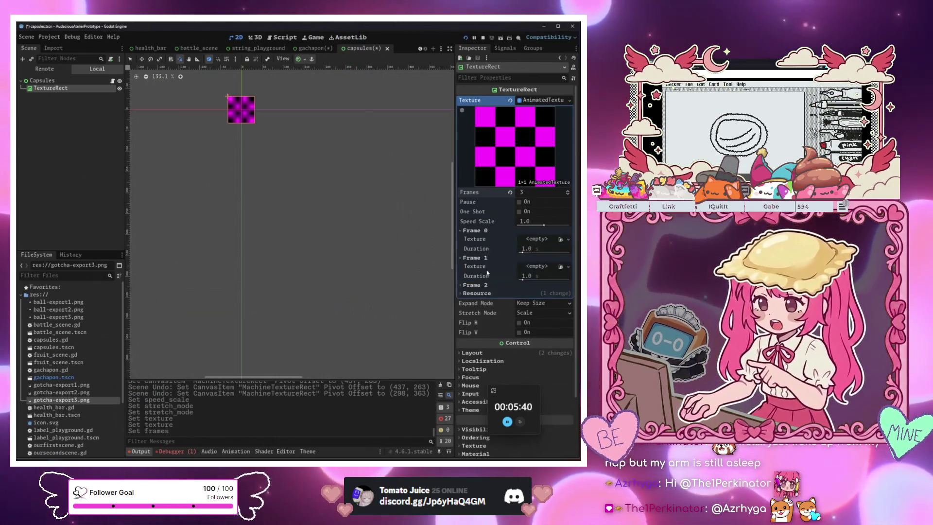
click(475, 284)
Step: Load ball-export1, 2 and 3.png into frames 0, 1 and 2
mouse_move(58, 301)
mouse_down()
mouse_move(340, 272)
mouse_move(523, 229)
mouse_move(526, 245)
mouse_up()
click(65, 316)
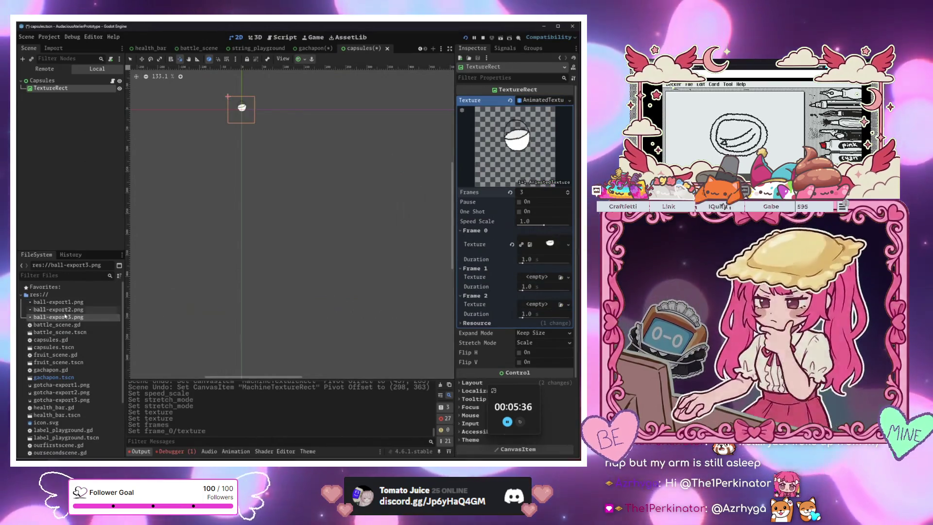
mouse_move(55, 313)
mouse_down()
mouse_move(389, 281)
mouse_move(523, 281)
mouse_up()
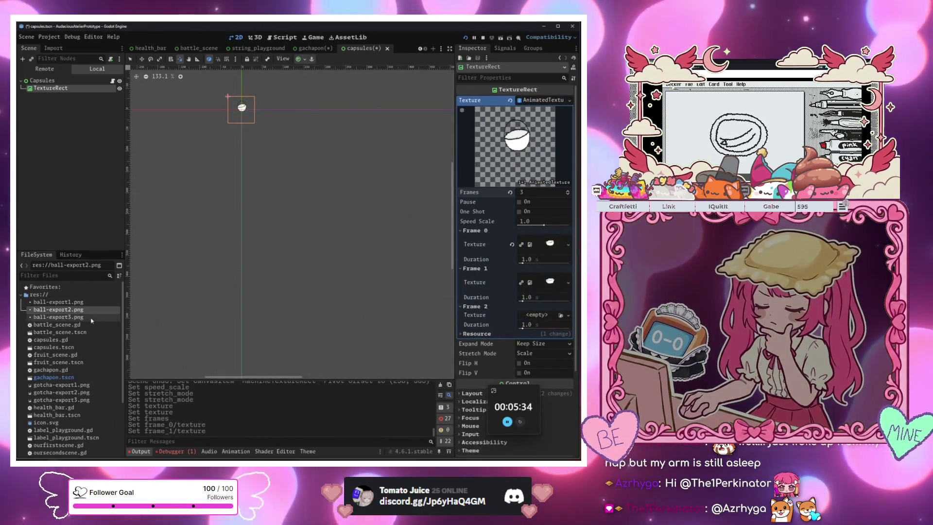
click(81, 318)
drag(562, 325, 539, 316)
Step: Set the ball's Stretch Mode to Keep Aspect Centered
scroll(261, 127, up, 5)
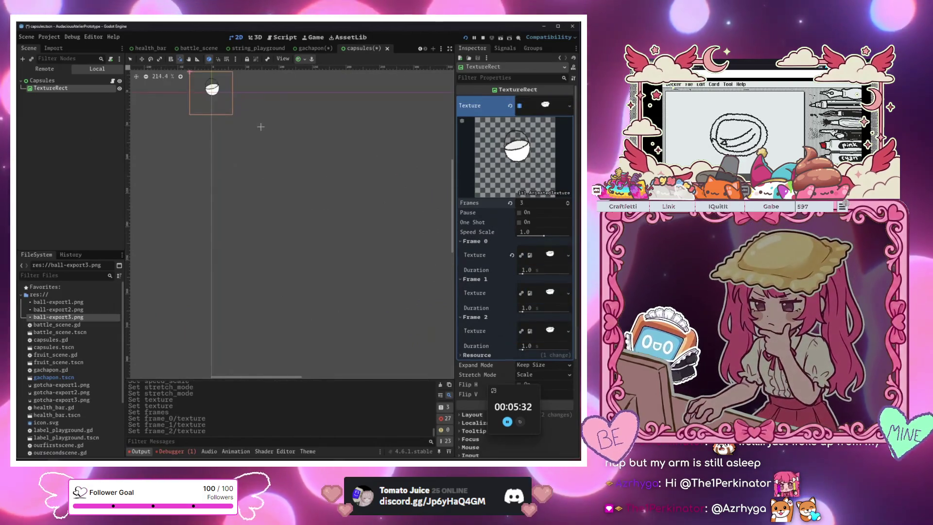
scroll(307, 224, up, 5)
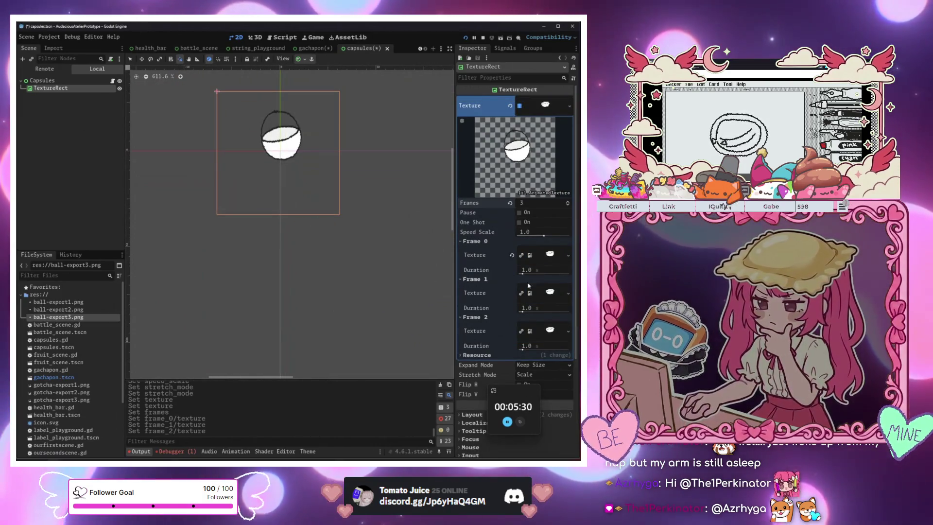
scroll(413, 238, down, 6)
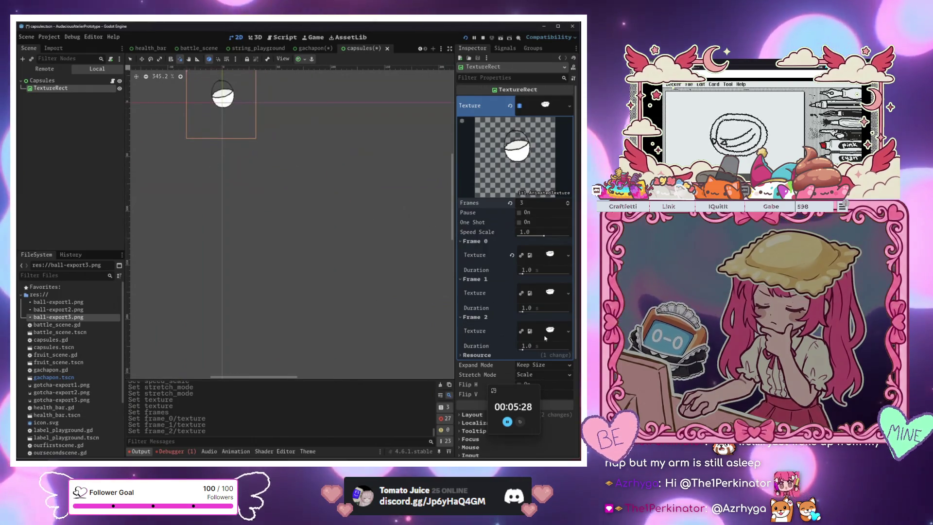
scroll(538, 284, down, 3)
click(538, 281)
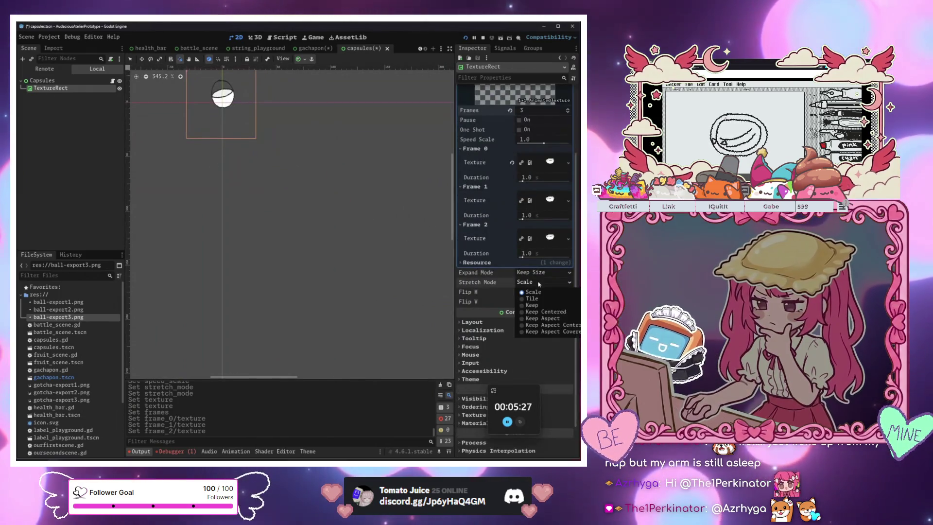
click(546, 312)
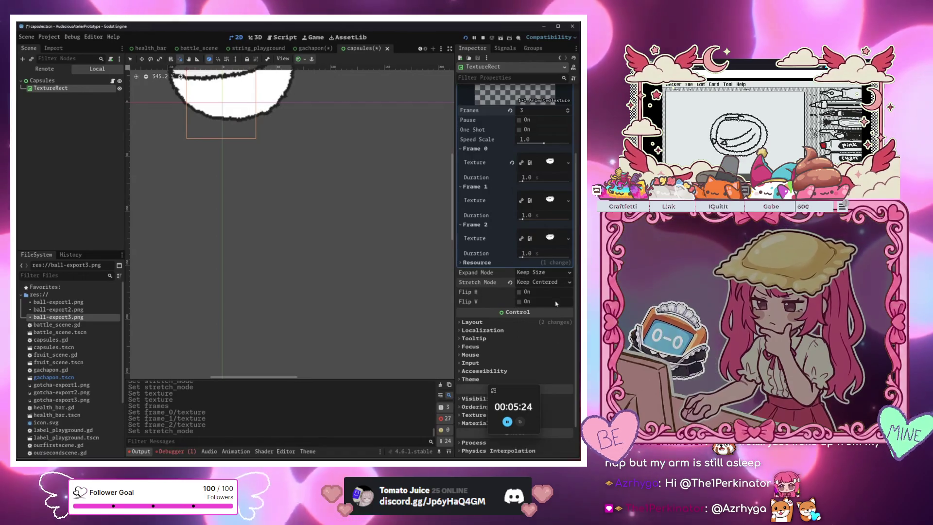
click(540, 282)
click(540, 327)
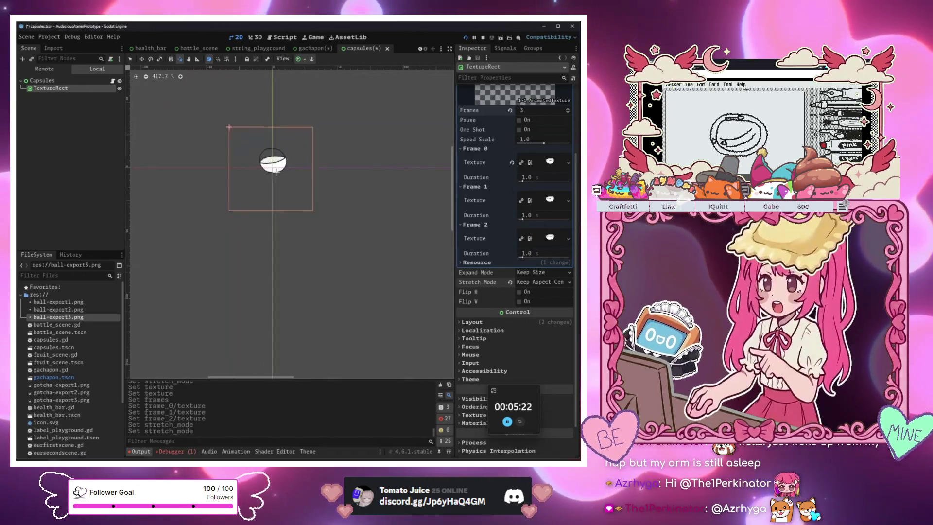
Step: Place the ball's pivot at (86, 109) and return to the gachapon scene
scroll(275, 171, up, 4)
click(370, 312)
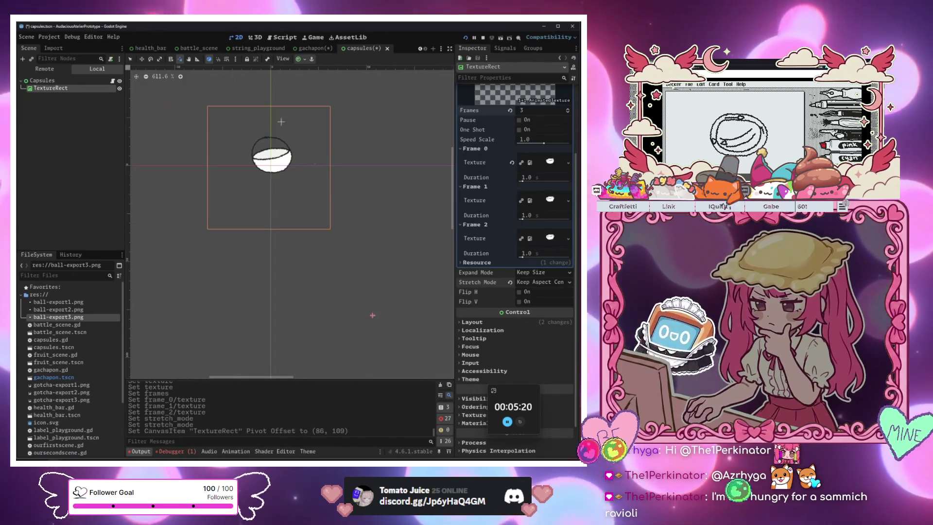
click(313, 48)
Step: Move and resize CrankTextureRect over the machine's dials, to (424, 326) sized 294×224
scroll(336, 240, down, 3)
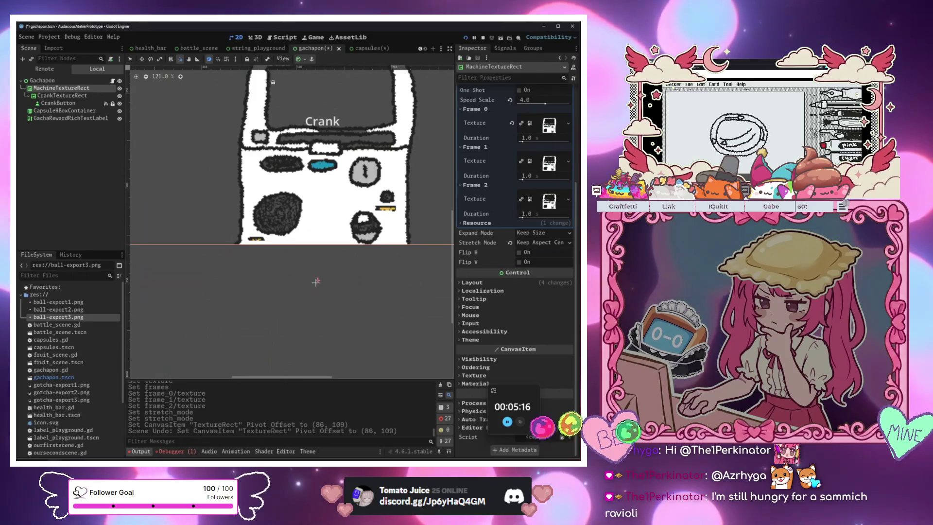
scroll(305, 265, up, 4)
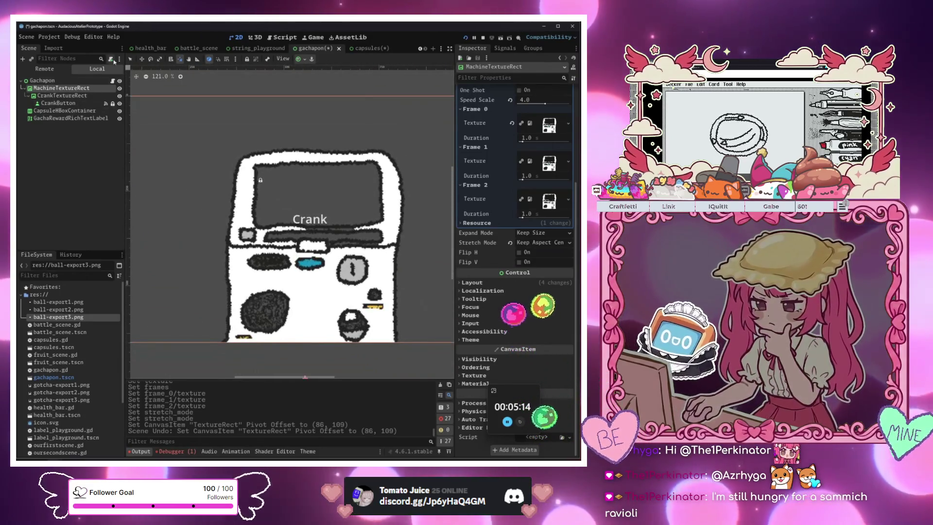
click(130, 60)
scroll(306, 208, down, 3)
click(273, 234)
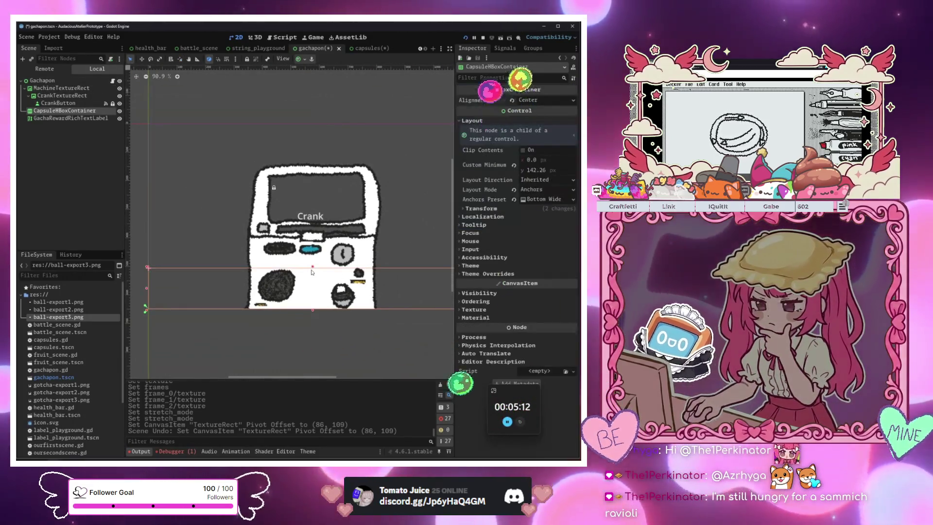
mouse_move(273, 233)
mouse_down()
mouse_move(287, 258)
mouse_move(335, 246)
mouse_move(330, 233)
mouse_up()
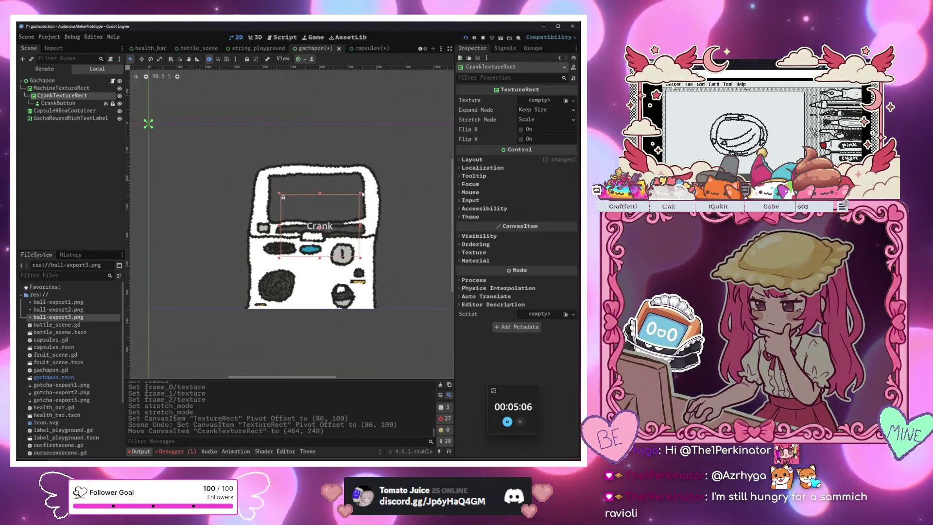
drag(361, 193, 364, 241)
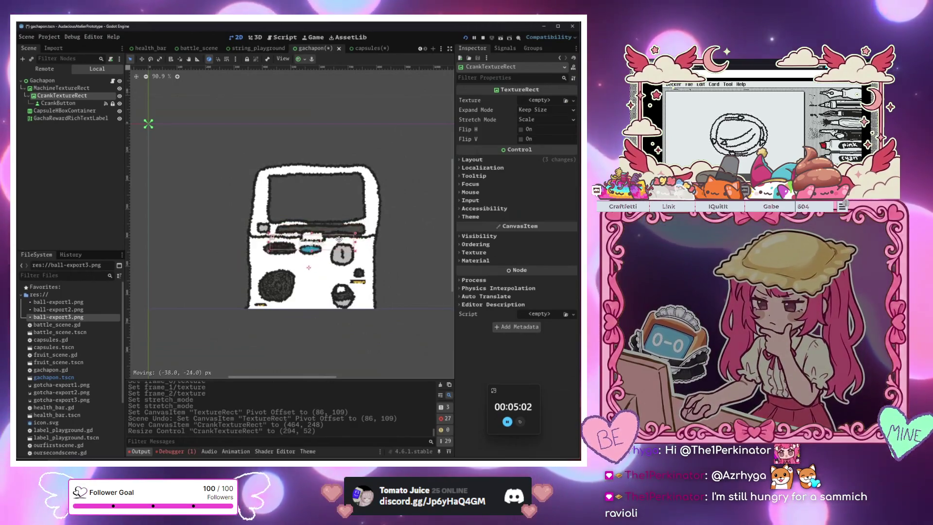
drag(338, 244, 339, 245)
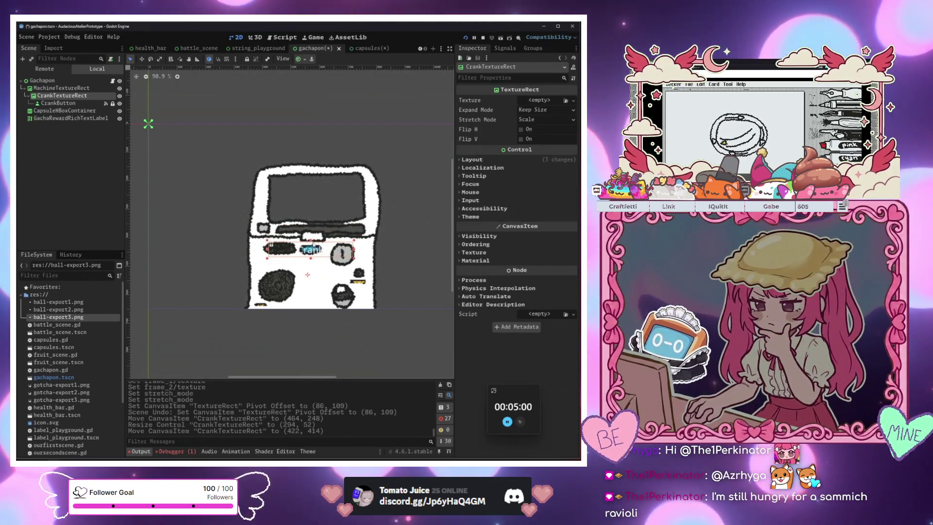
drag(311, 211, 311, 199)
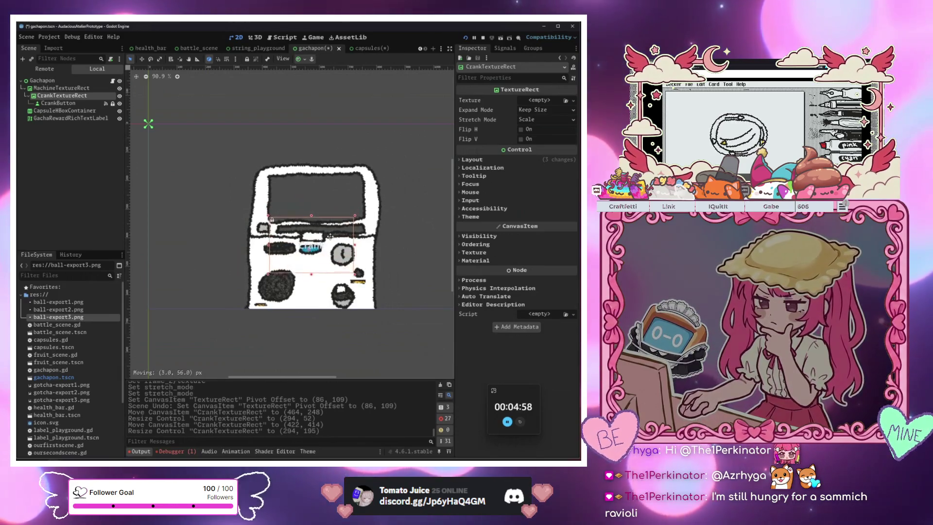
drag(331, 239, 311, 207)
drag(335, 227, 334, 235)
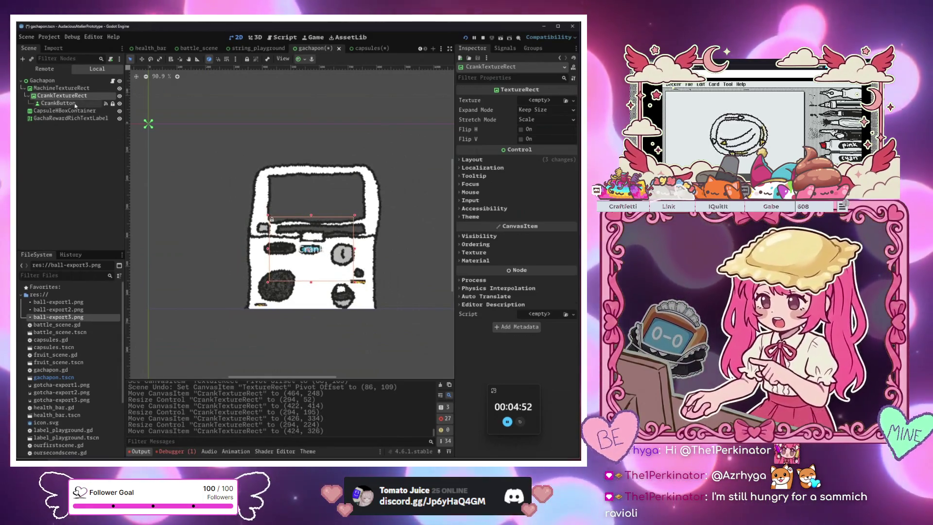
Step: Drag CapsuleHBoxContainer to the right beneath the machine
click(68, 111)
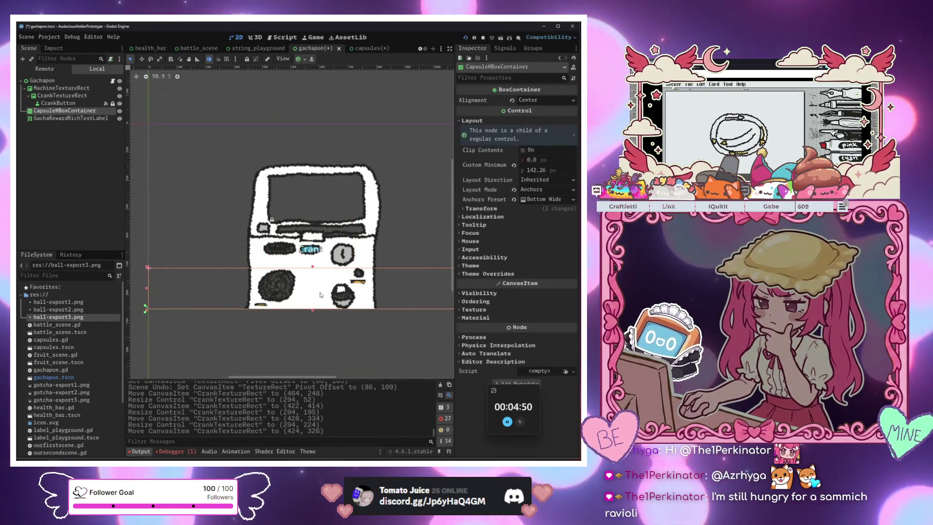
scroll(236, 317, down, 2)
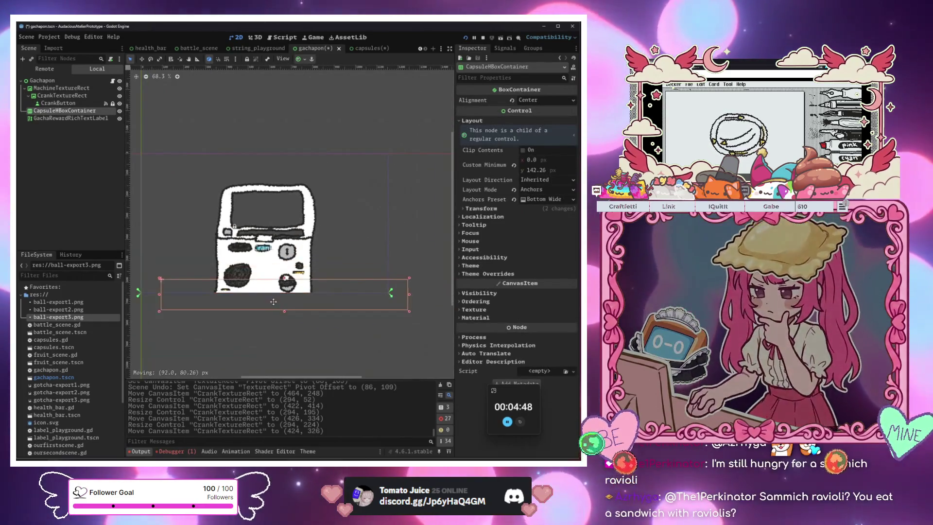
mouse_move(274, 301)
mouse_down()
mouse_move(305, 302)
mouse_move(328, 287)
mouse_move(316, 279)
mouse_up()
click(42, 80)
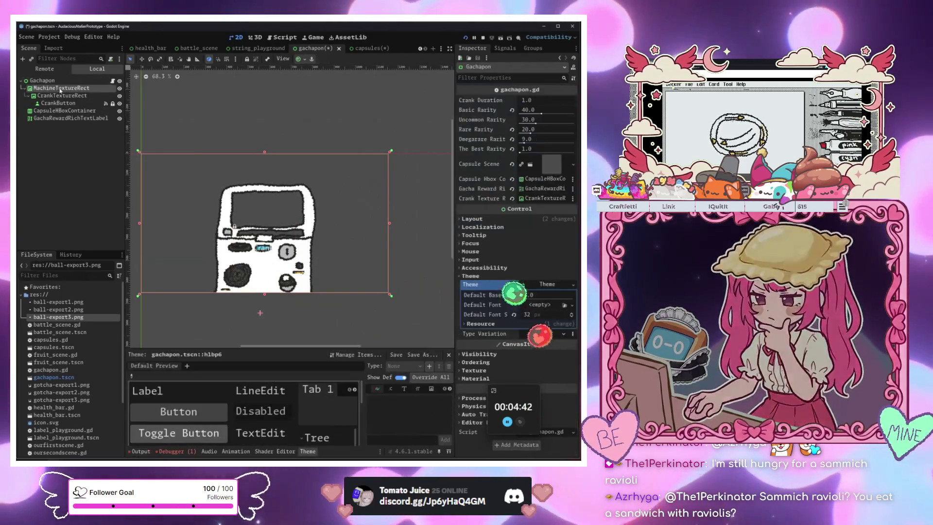
Step: Drag MachineTextureRect to the left, then save and run the scene with F6
click(60, 88)
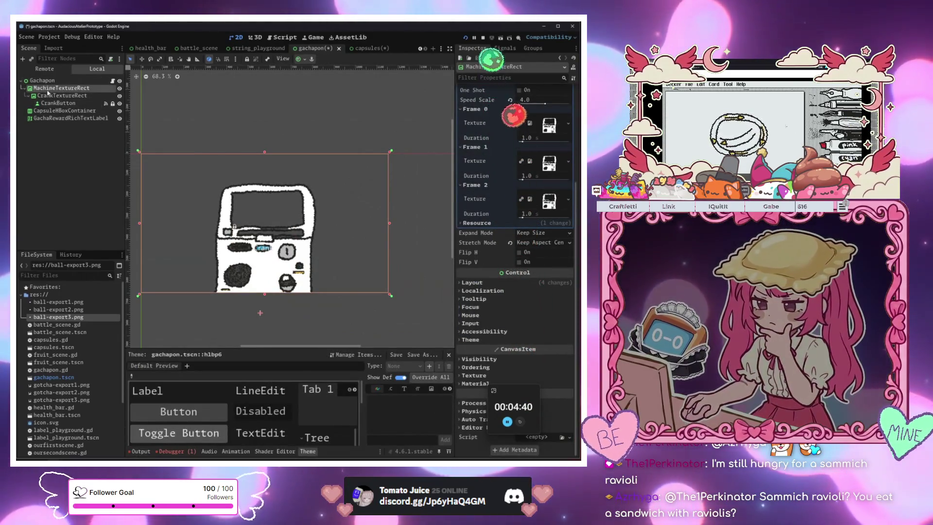
drag(180, 244, 129, 245)
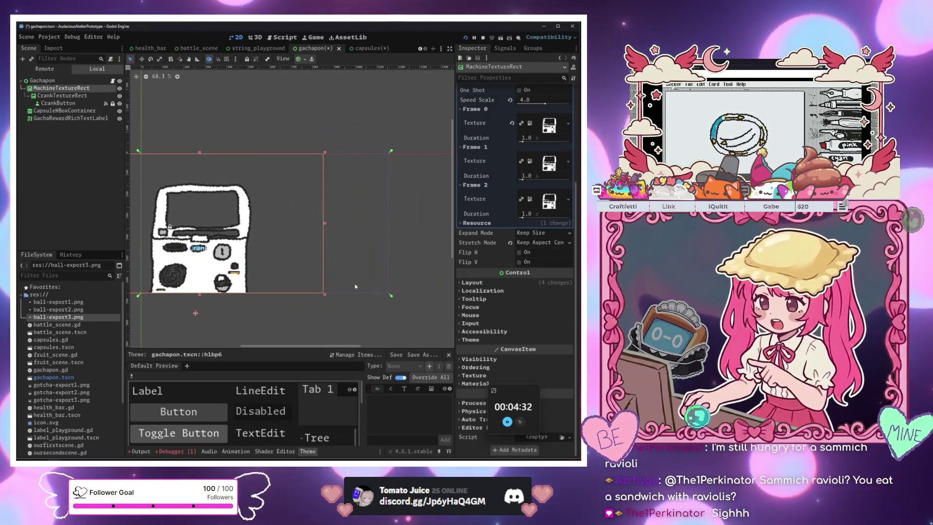
click(352, 282)
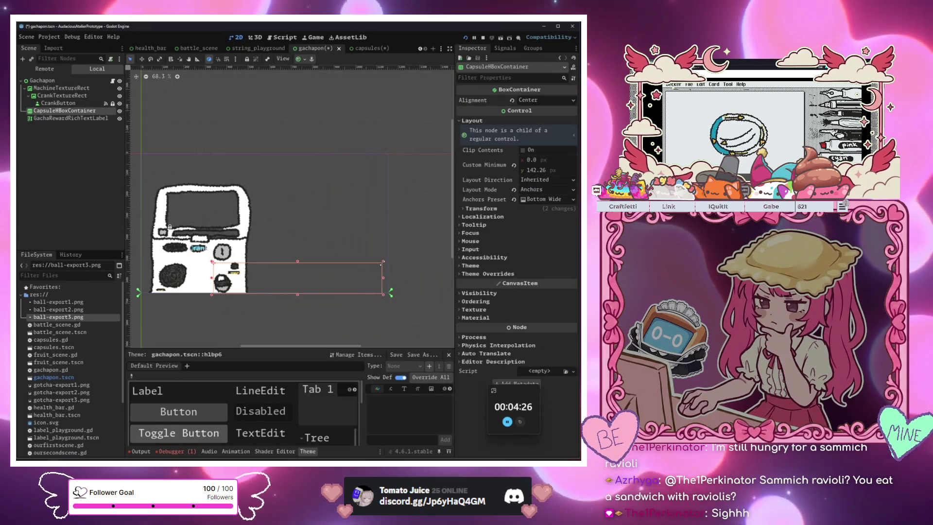
key(F6)
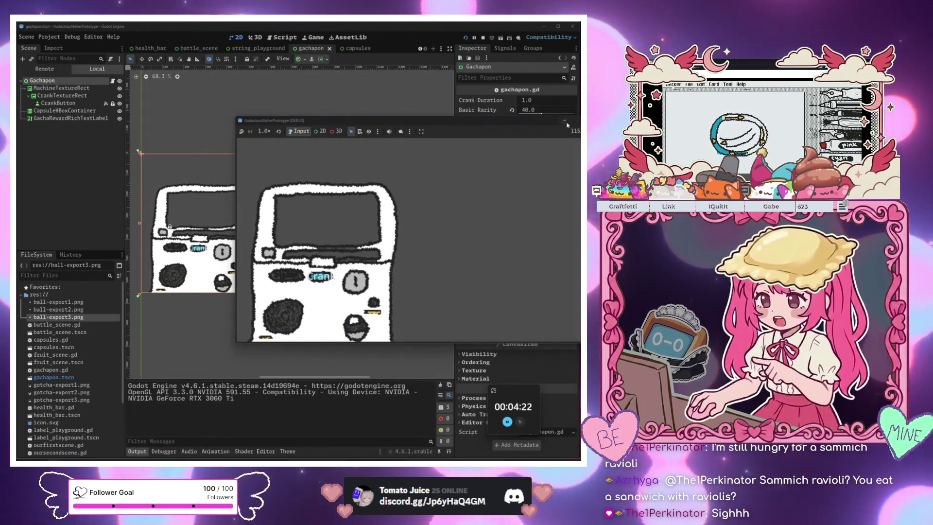
Step: Stop the running game and move GachaRewardRichTextLabel to the upper right, around (551, 117)
key(F8)
click(70, 118)
click(73, 111)
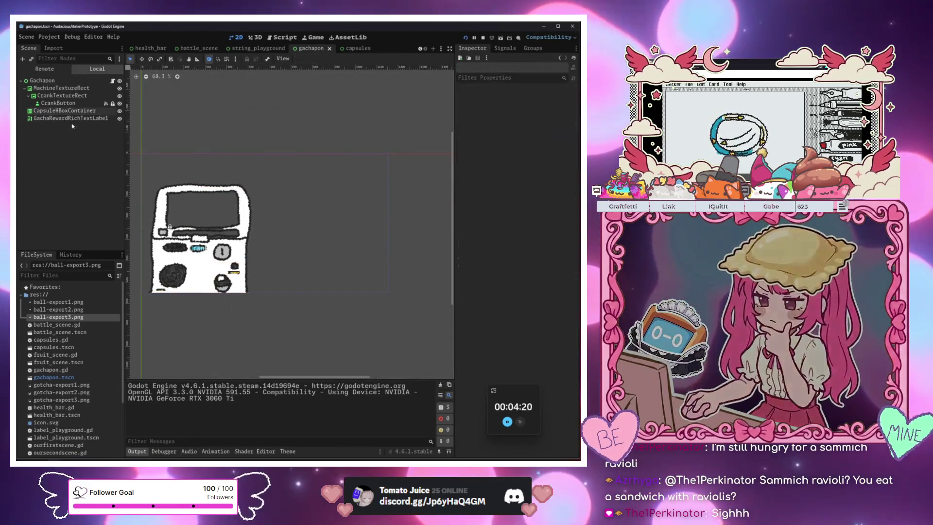
click(77, 119)
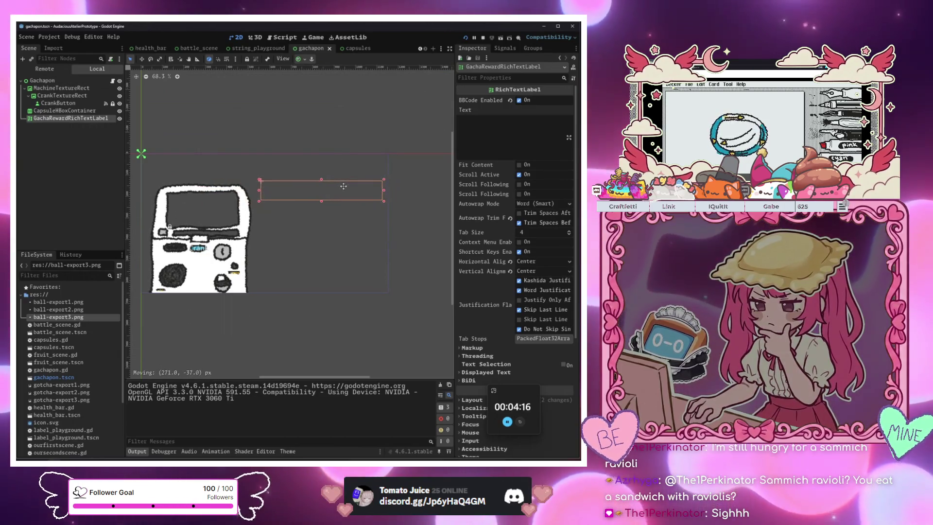
drag(344, 186, 344, 186)
Step: Change the capsule row container's alignment, then clear the selection
click(97, 110)
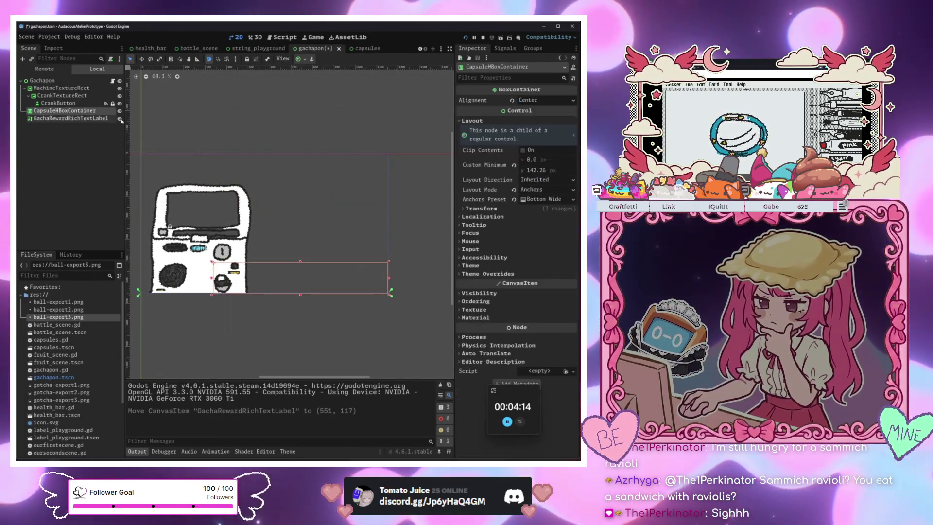
click(541, 99)
click(539, 110)
click(351, 317)
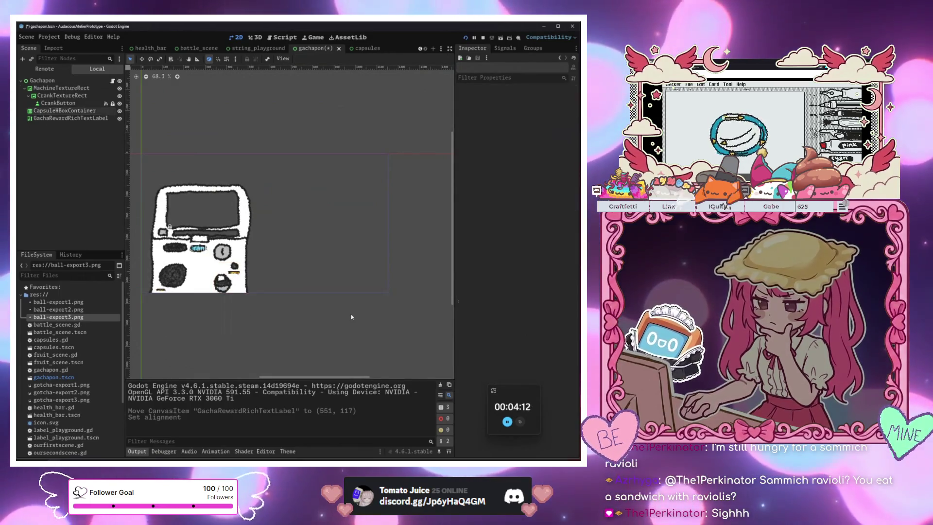
Step: Test-run and crank six times to see rarity messages, then open capsules.tscn's Capsules root
key(F6)
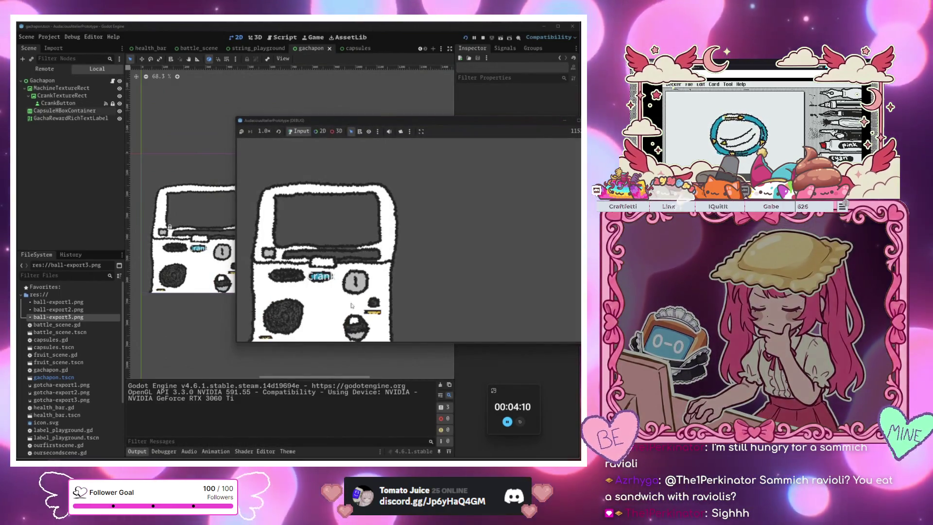
click(352, 305)
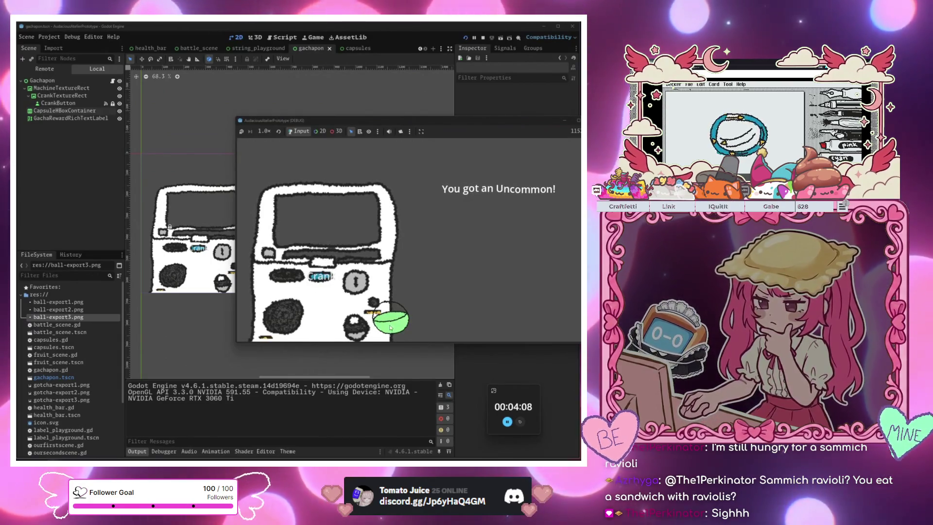
click(322, 277)
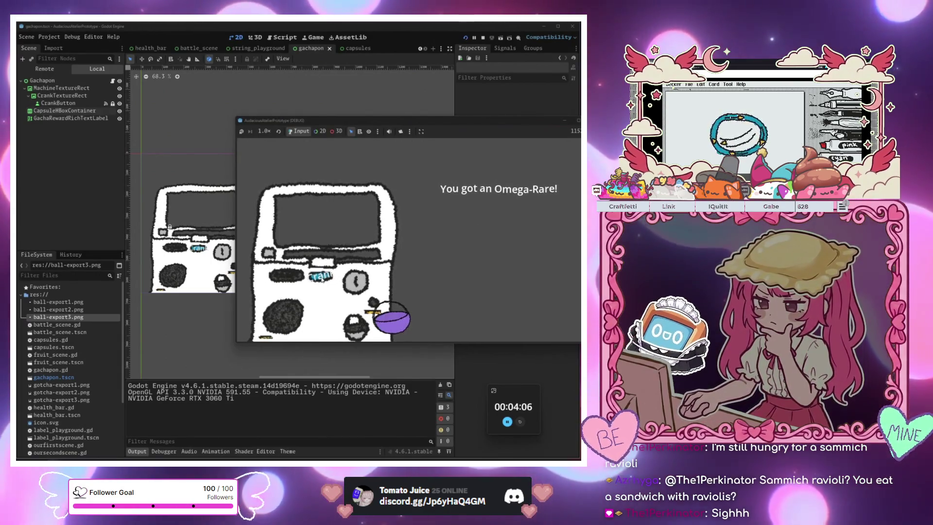
click(322, 277)
click(322, 277)
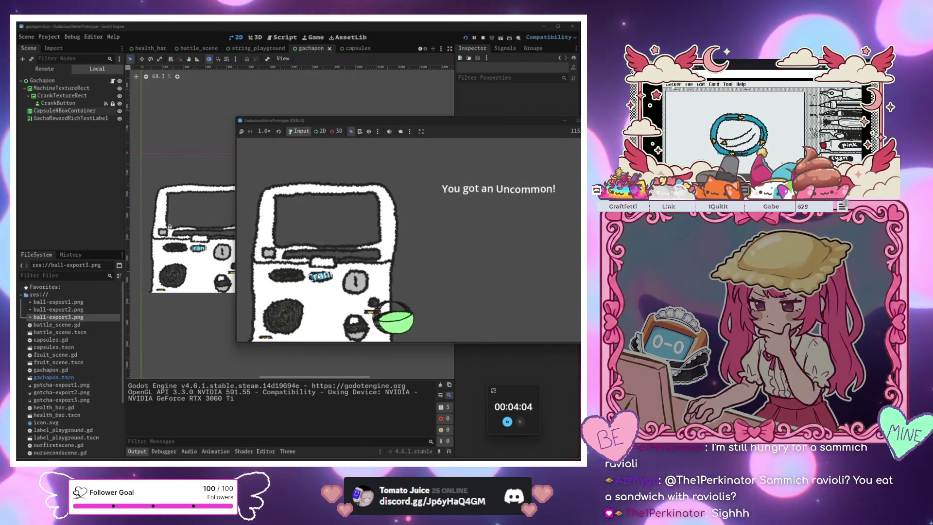
click(321, 277)
click(319, 278)
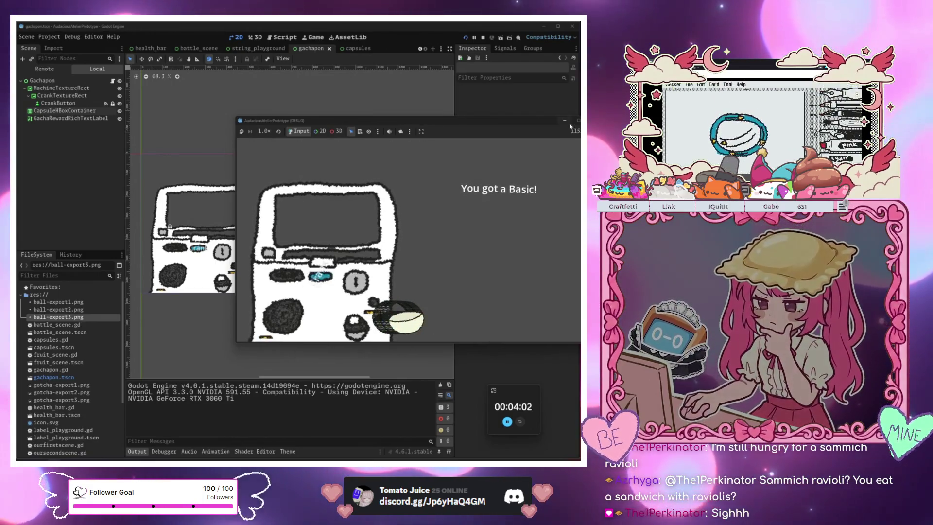
click(349, 48)
click(68, 81)
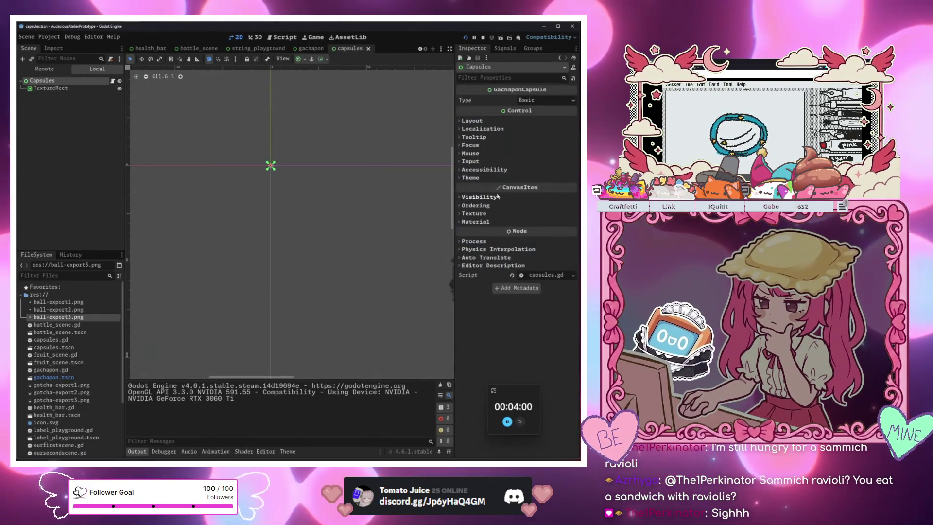
Step: Set the Capsules node's Layout custom minimum size to 10, then run the game to test
click(486, 120)
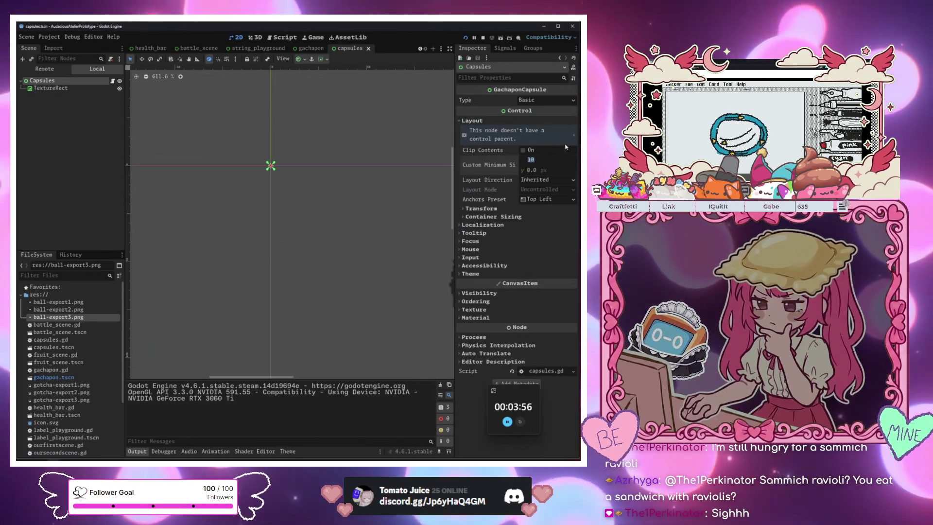
click(534, 170)
text(10)
click(350, 117)
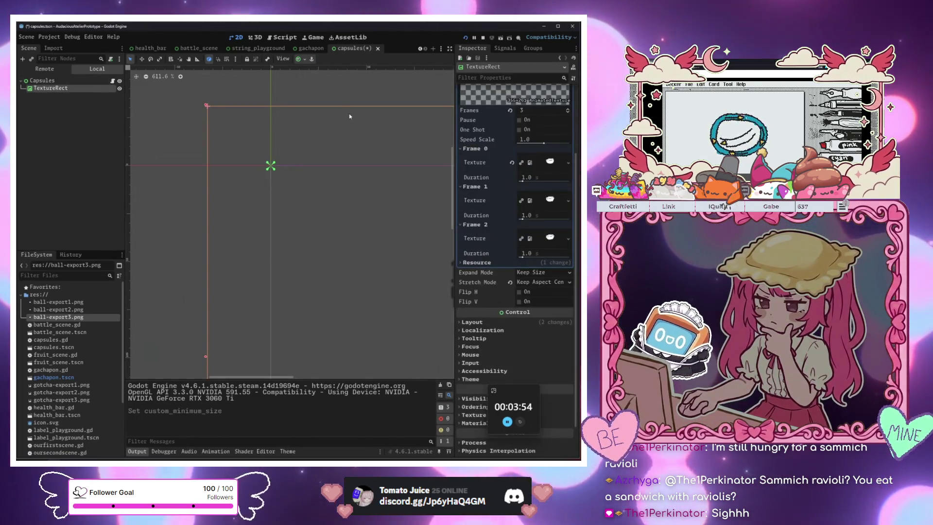
key(F5)
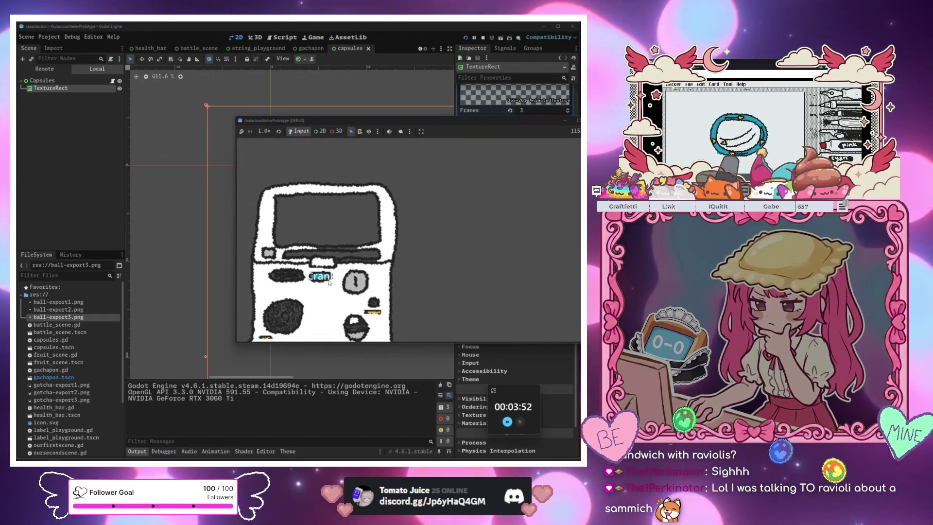
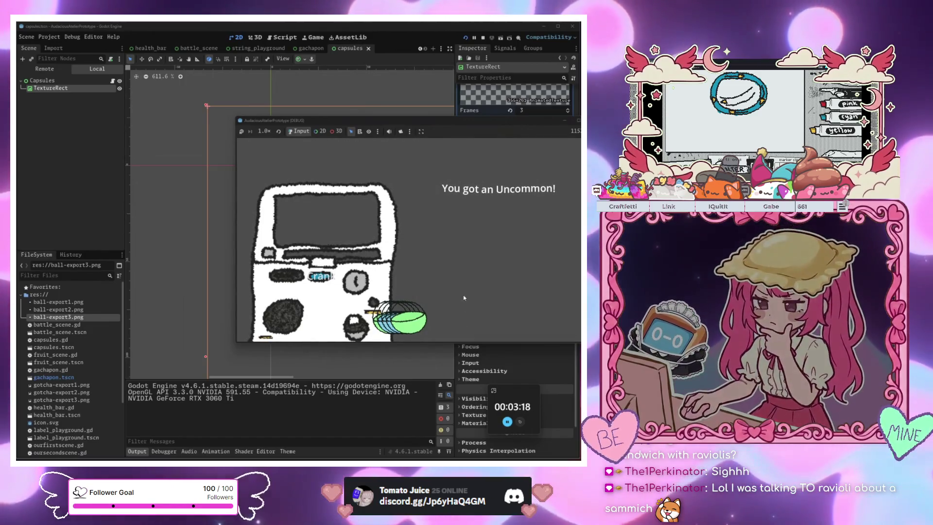
Step: Stop the running game and check line 11 of the capsule script
key(F8)
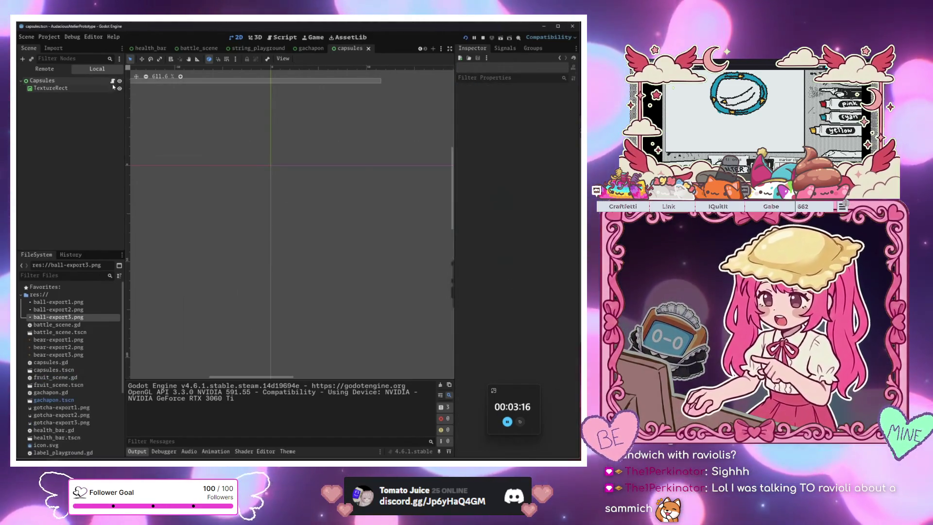
click(113, 80)
click(180, 173)
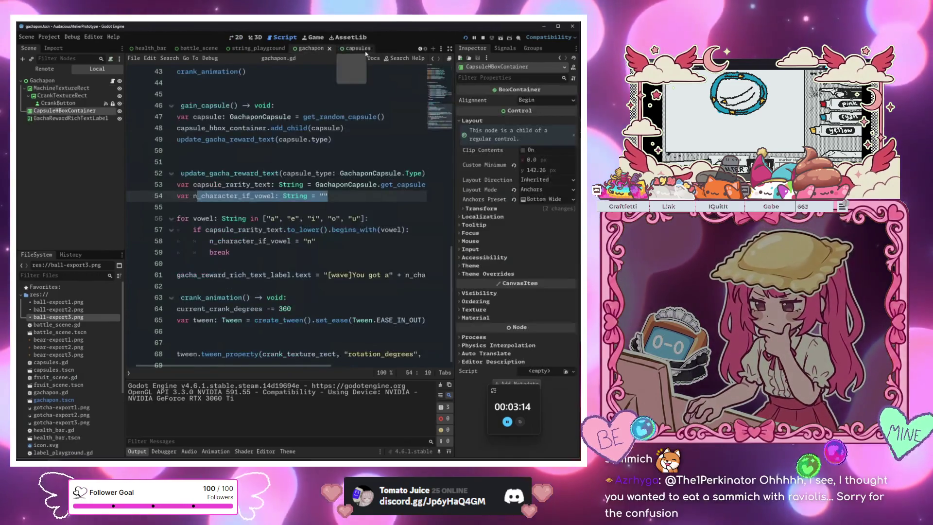
click(238, 38)
Step: Move the ball TextureRect up and left to (-185, -98) in the capsules scene
scroll(322, 191, down, 5)
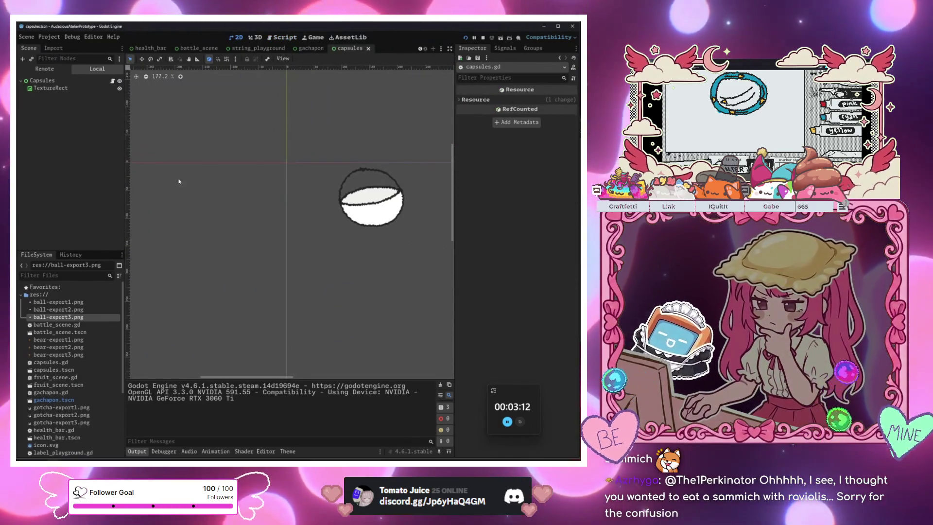
double_click(42, 80)
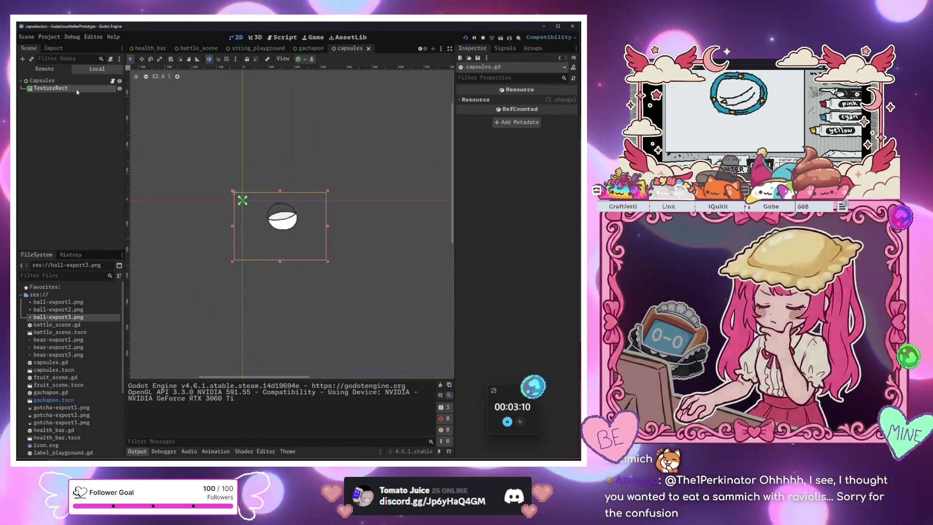
click(51, 88)
scroll(311, 219, up, 5)
mouse_move(432, 282)
mouse_down()
mouse_move(362, 250)
mouse_move(285, 236)
mouse_move(273, 216)
mouse_up()
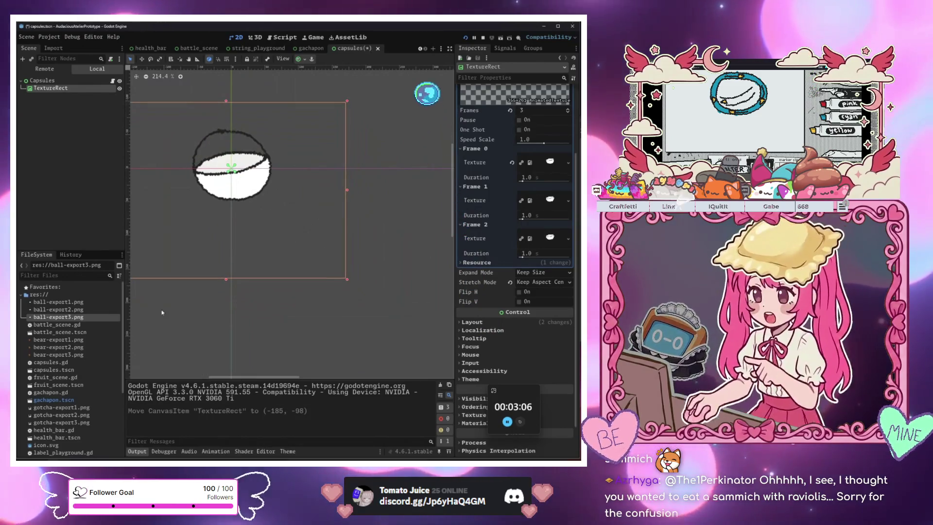
click(163, 312)
Step: Add a new TextureRect child node under Capsules
click(54, 81)
key(ctrl+a)
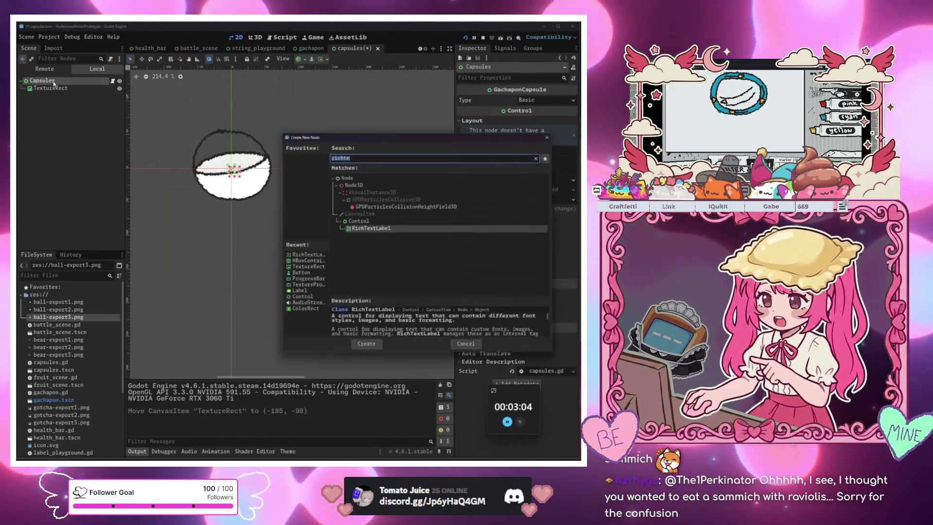
text(texture)
key(Return)
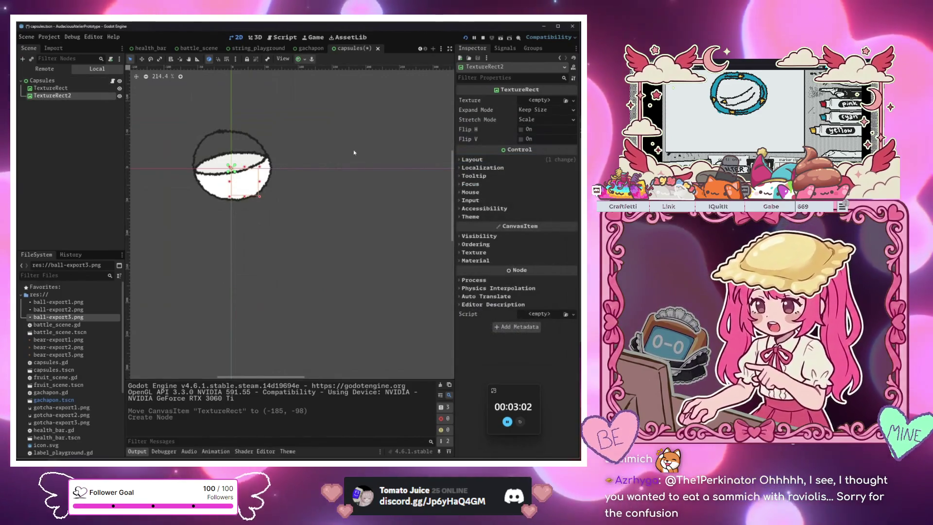
Step: Give the new TextureRect a New AnimatedTexture with 3 frames
click(573, 100)
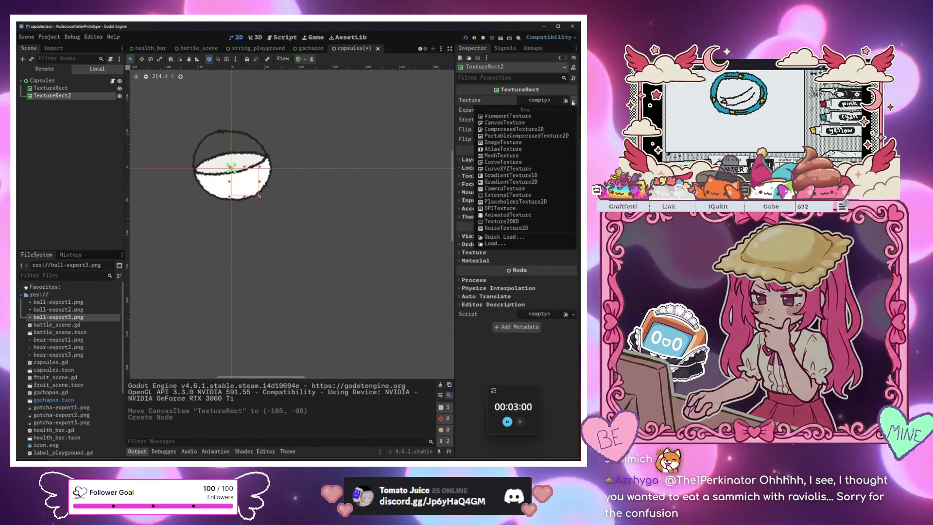
click(503, 215)
click(524, 102)
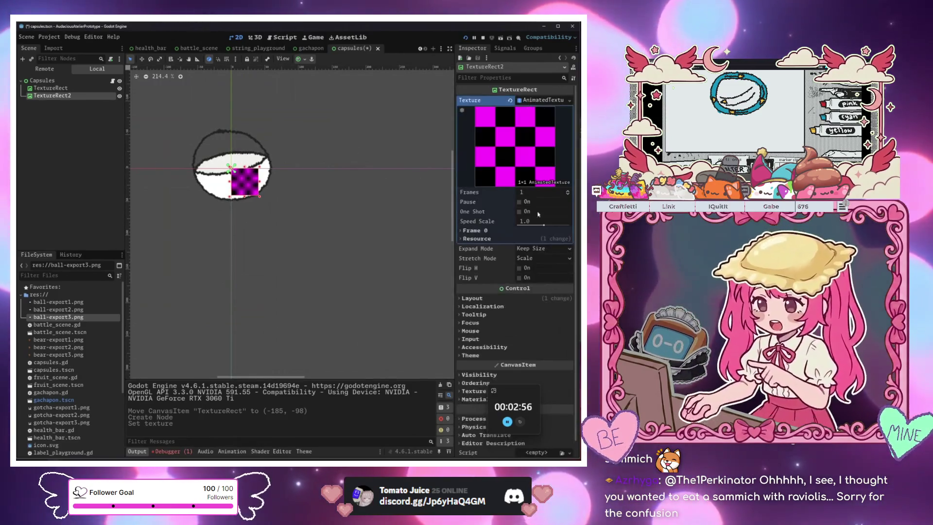
click(568, 191)
click(567, 191)
Step: Fill the frame Texture slots with the bear images, starting with bear-export2.png in Frame 0
click(473, 231)
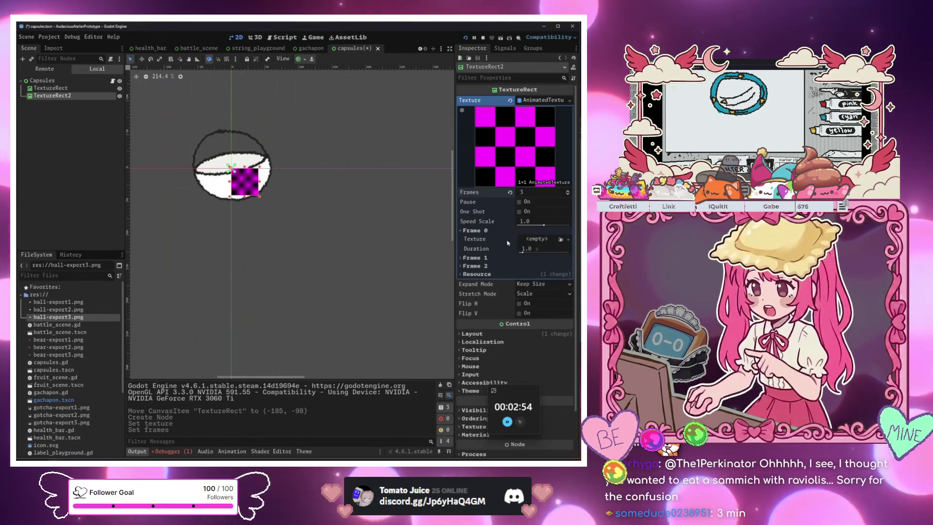
click(473, 257)
click(473, 285)
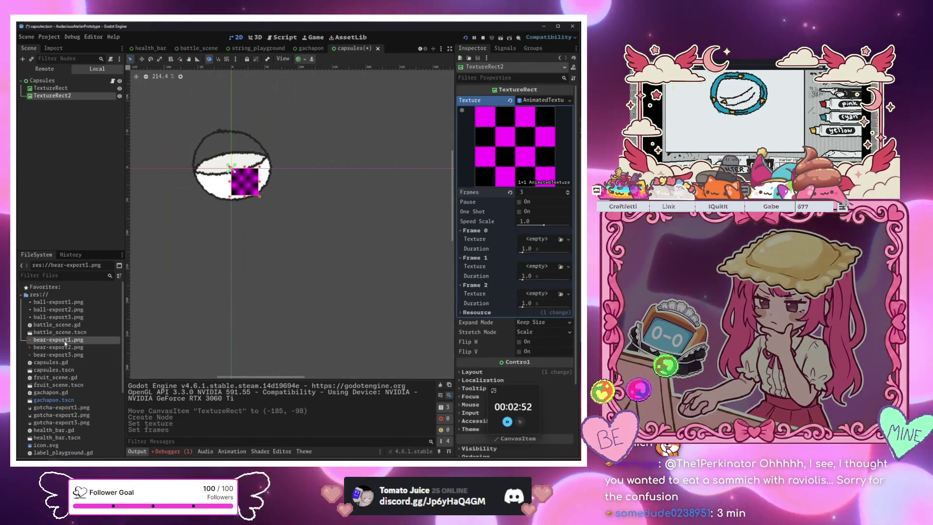
mouse_move(64, 346)
mouse_down()
mouse_move(537, 243)
mouse_move(537, 277)
mouse_move(291, 341)
mouse_move(522, 327)
mouse_up()
scroll(250, 223, up, 8)
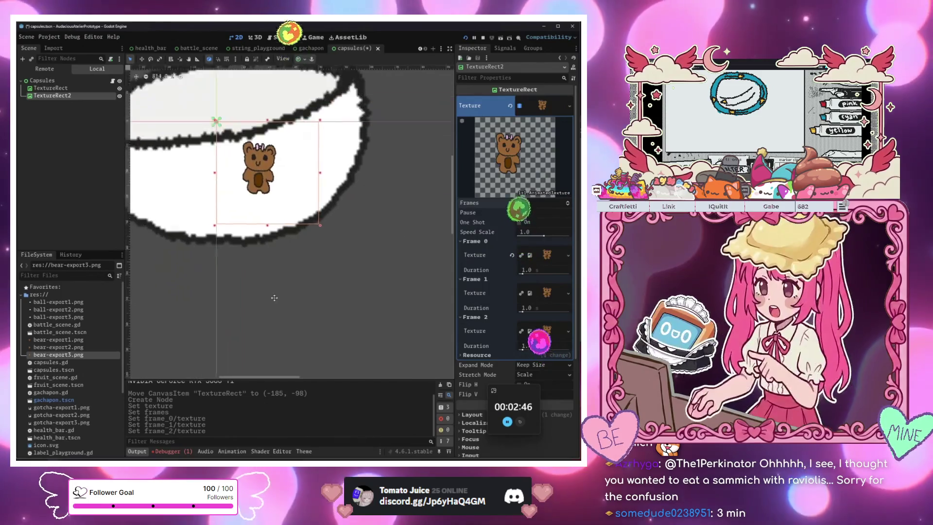
Step: Move the bear TextureRect up-left and enlarge its rectangle
mouse_move(308, 285)
mouse_down()
mouse_move(298, 230)
mouse_move(256, 185)
mouse_up()
scroll(329, 147, down, 4)
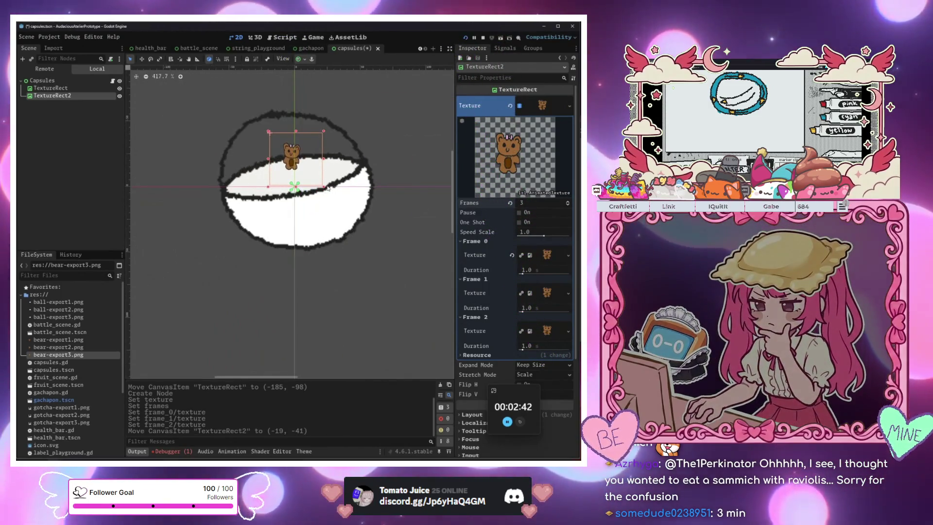
mouse_move(323, 186)
mouse_down()
mouse_move(452, 311)
mouse_move(454, 340)
mouse_up()
scroll(236, 172, down, 3)
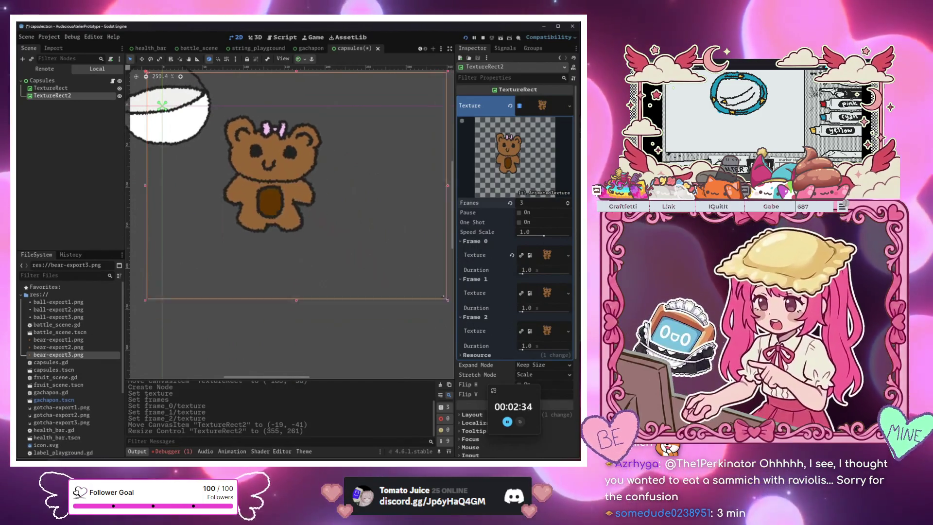
scroll(374, 231, down, 2)
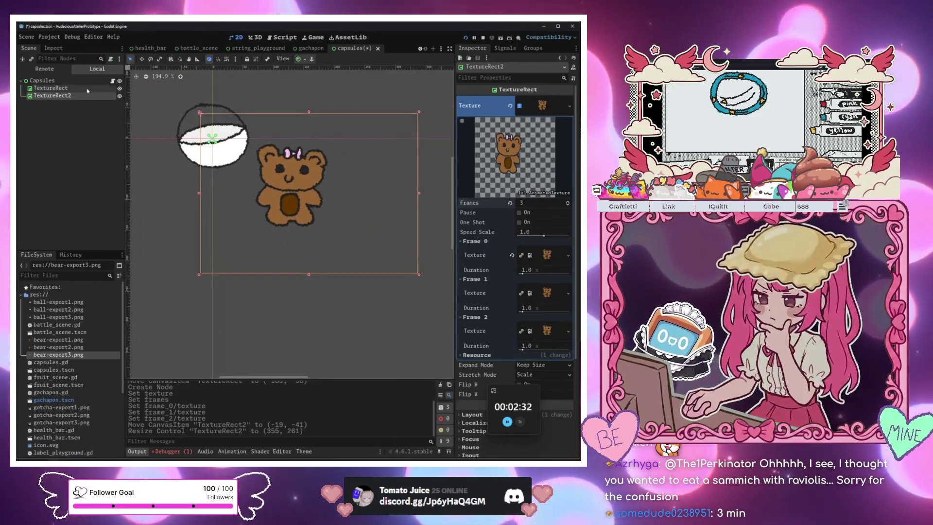
scroll(294, 216, up, 1)
scroll(428, 330, down, 4)
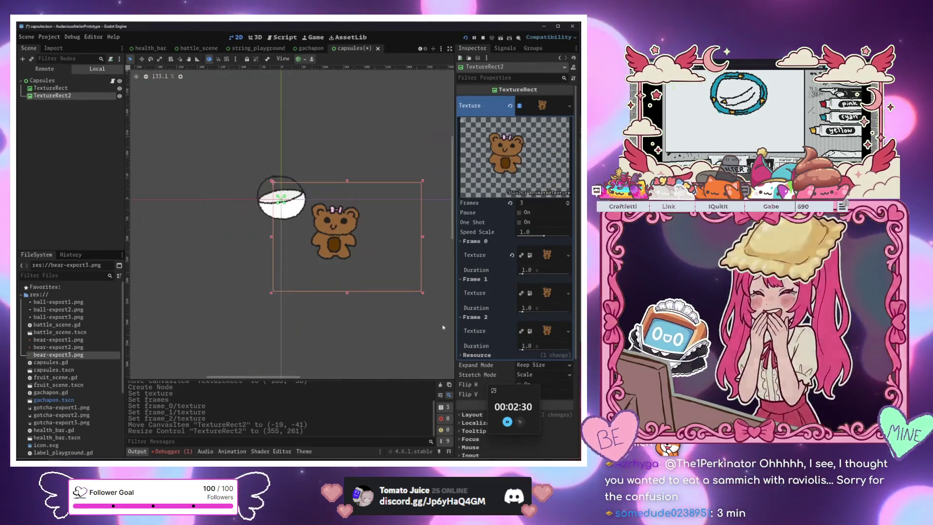
scroll(523, 325, down, 4)
Step: Set the bear's stretch mode to keep aspect centered and expand mode to ignore size
click(540, 245)
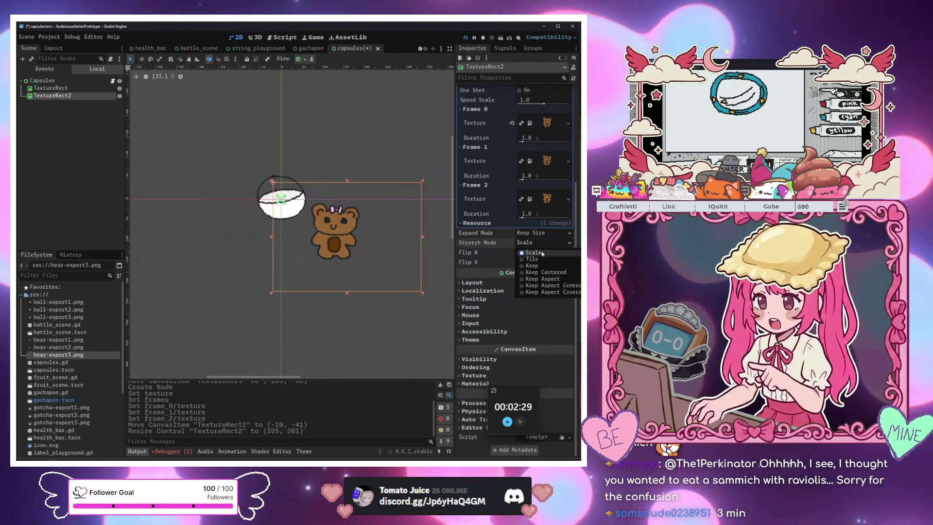
click(556, 286)
scroll(363, 286, up, 4)
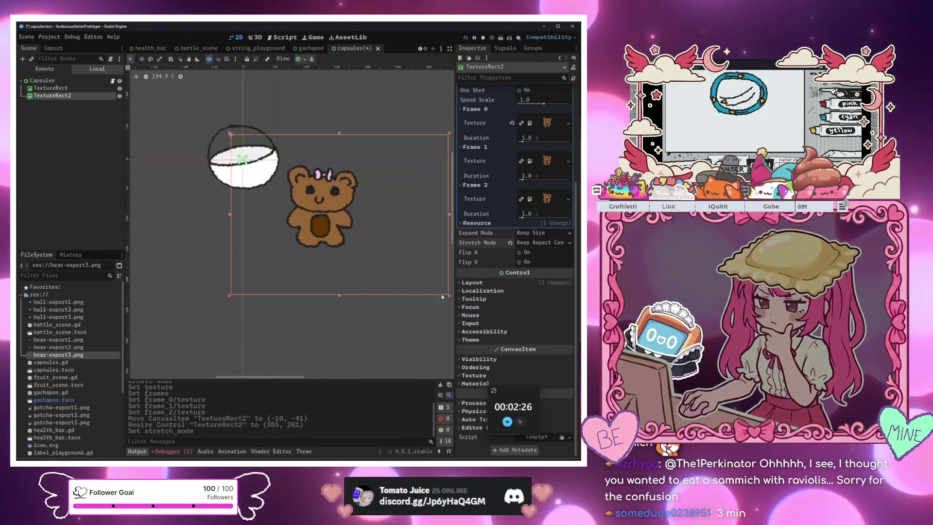
mouse_move(329, 224)
mouse_down()
mouse_move(352, 253)
mouse_move(283, 269)
mouse_up()
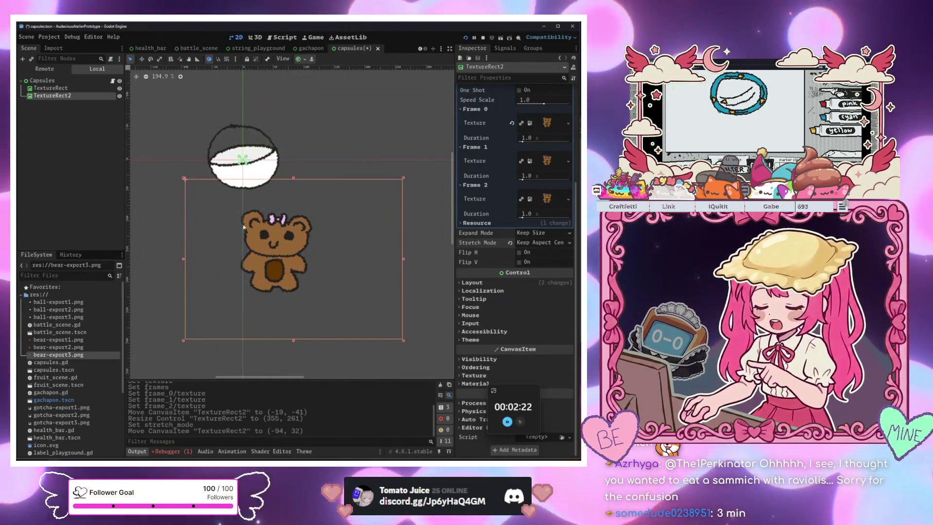
click(543, 233)
click(543, 249)
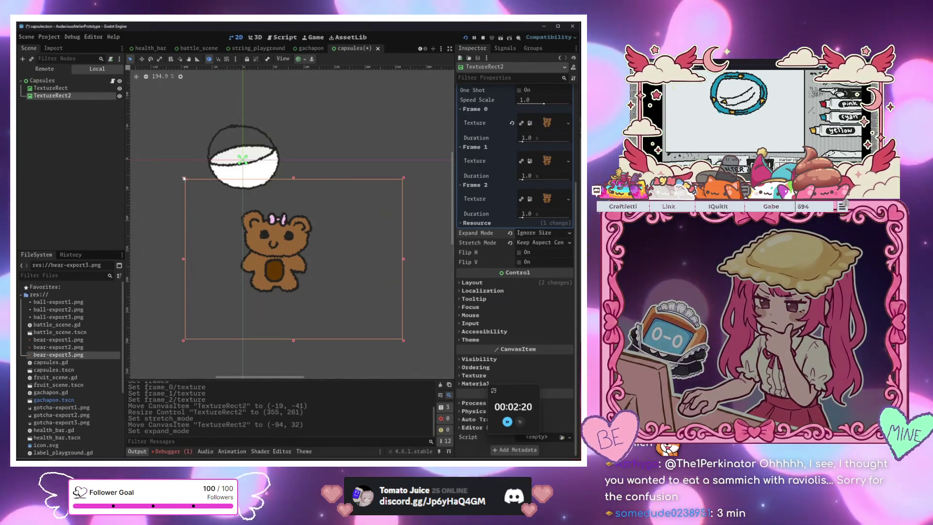
Step: Shrink the bear and place it over the ball, undoing an accidental ball move
mouse_move(183, 178)
mouse_down()
mouse_move(170, 173)
mouse_move(298, 267)
mouse_up()
key(ctrl+z)
drag(354, 317, 269, 176)
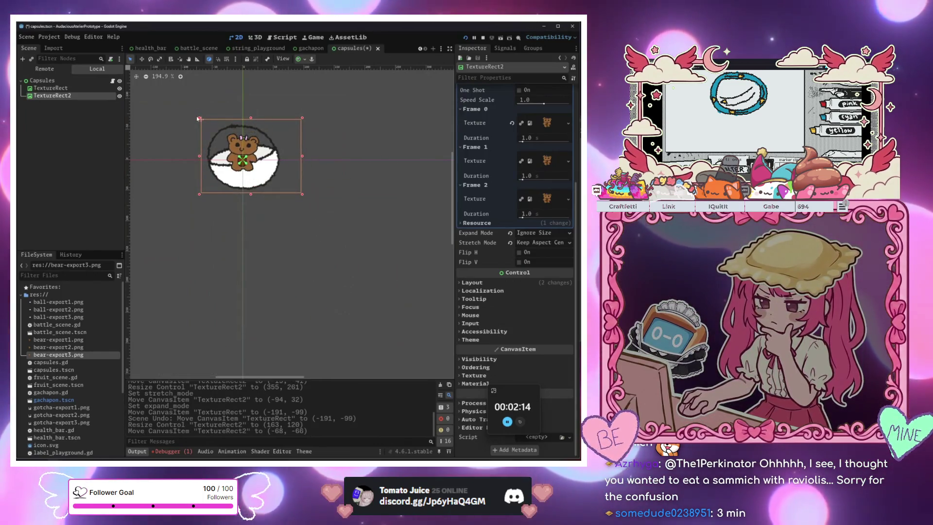
drag(201, 119, 224, 136)
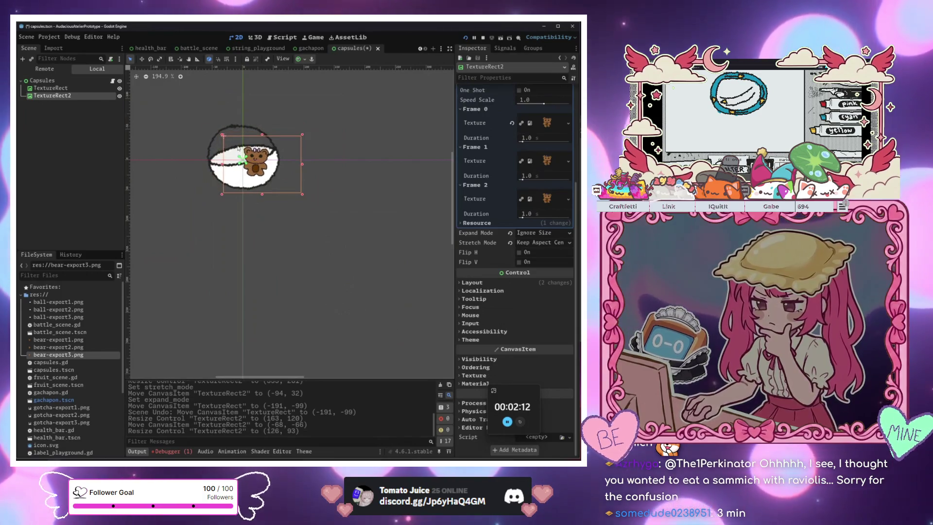
drag(292, 185, 272, 167)
click(270, 235)
scroll(272, 272, down, 2)
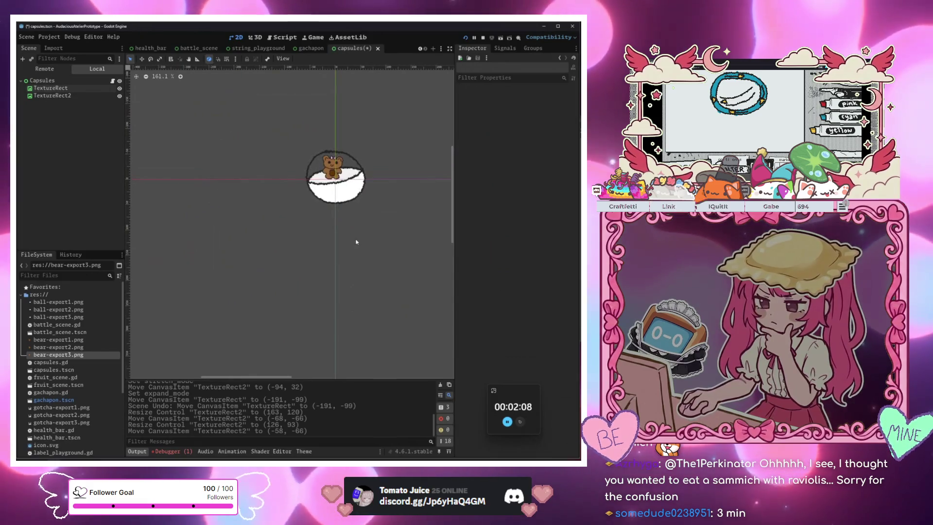
scroll(355, 224, up, 3)
Step: Rotate the bear to -18 degrees, then save the capsules scene and run the game
click(289, 190)
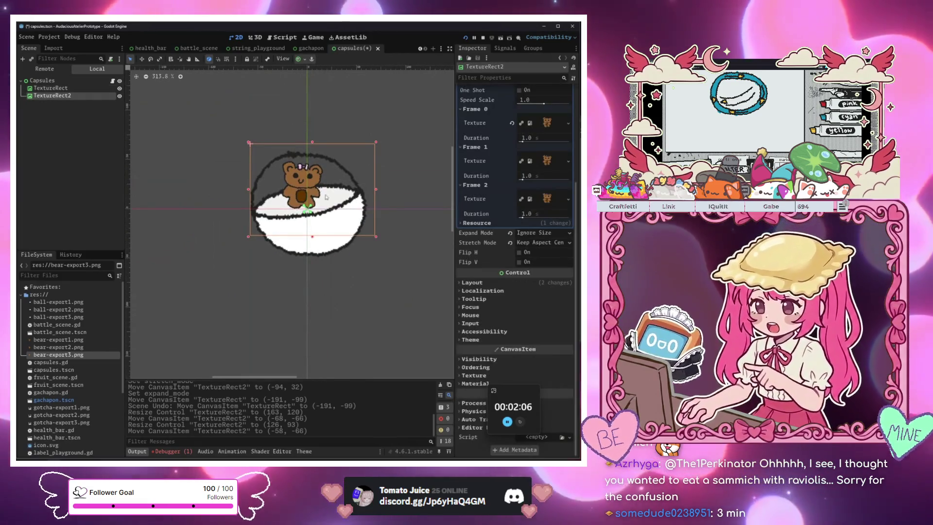
mouse_move(365, 241)
mouse_down()
mouse_move(380, 277)
mouse_move(369, 269)
mouse_move(362, 280)
mouse_up()
key(w)
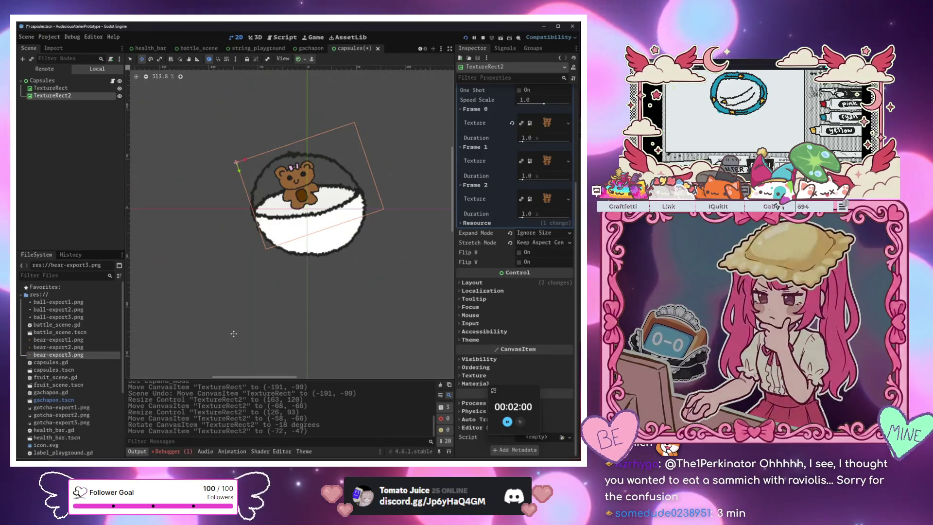
key(ctrl+s)
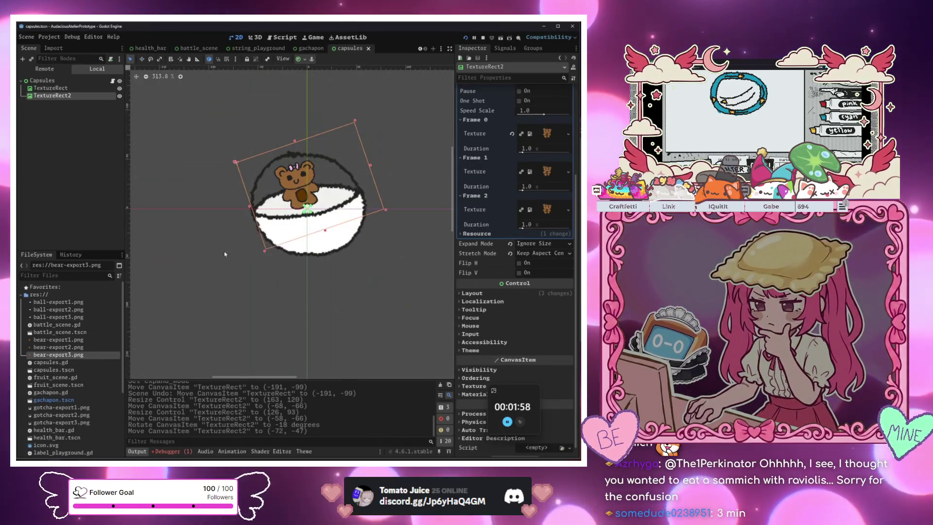
key(F5)
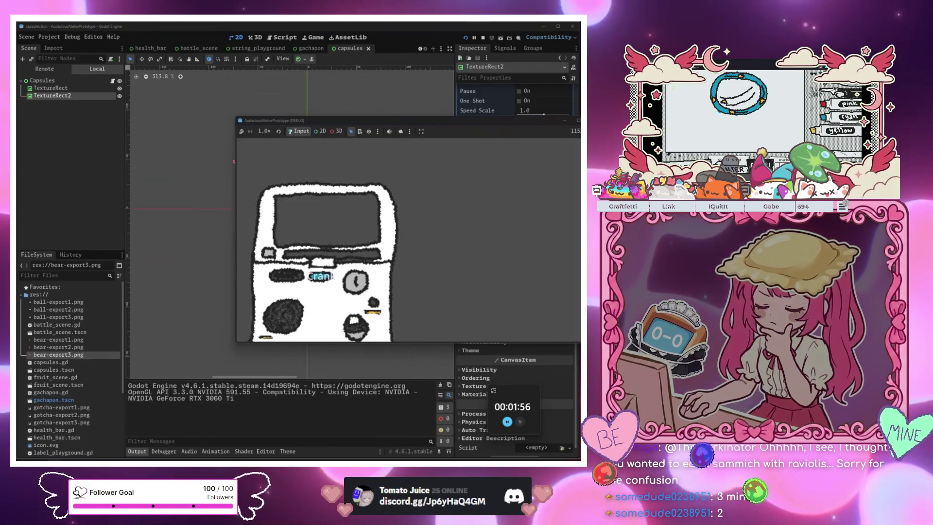
Step: Pull the crank twice for an Omega-Rare and an Uncommon, then reselect TextureRect in the editor
click(360, 279)
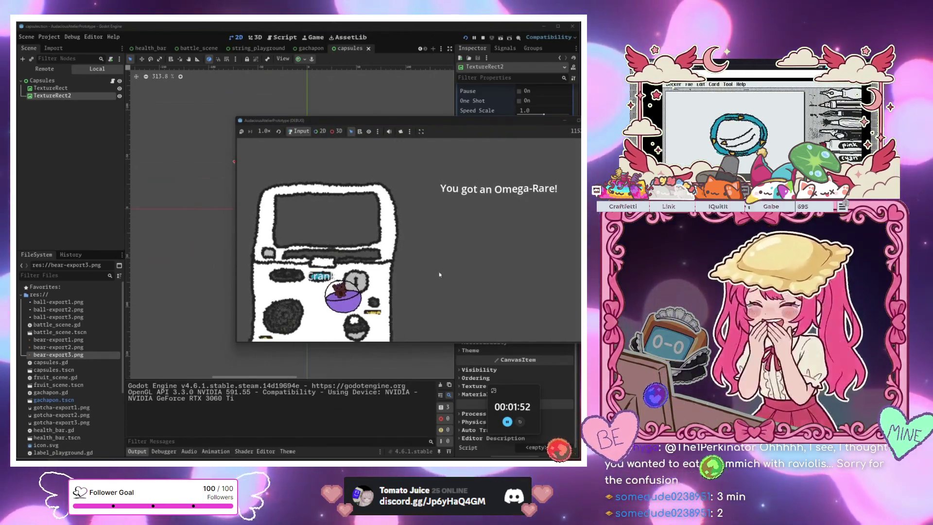
click(359, 279)
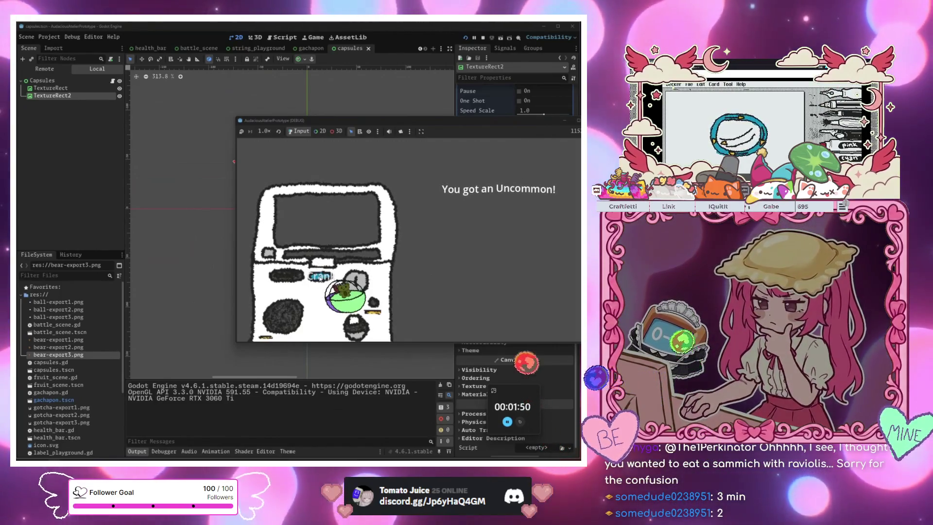
click(564, 125)
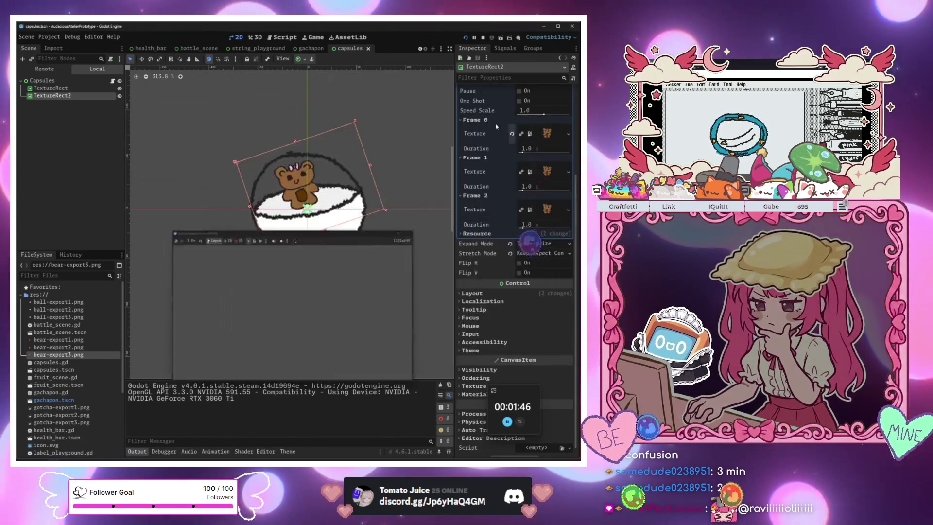
scroll(284, 193, down, 4)
click(272, 146)
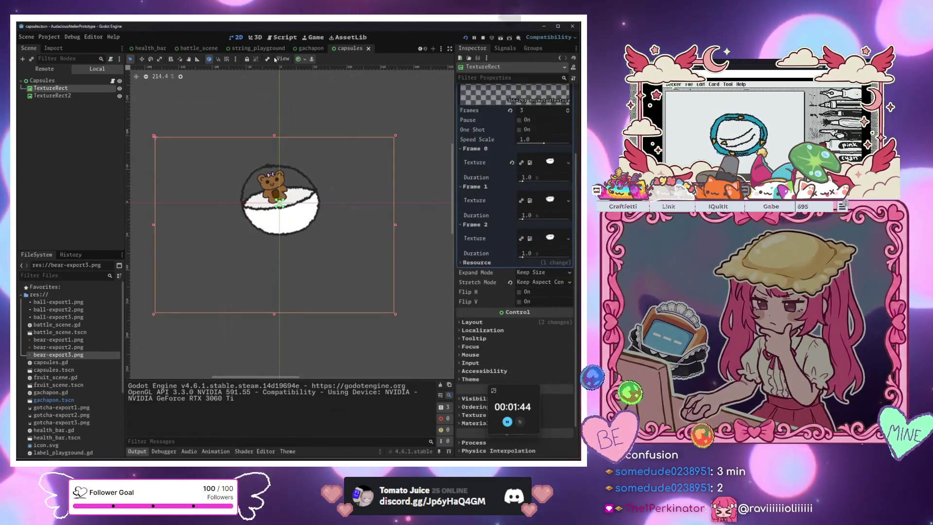
Step: Nudge the gachapon scene's CapsuleHBoxContainer down-right to (401, 599), test-running in between
click(210, 50)
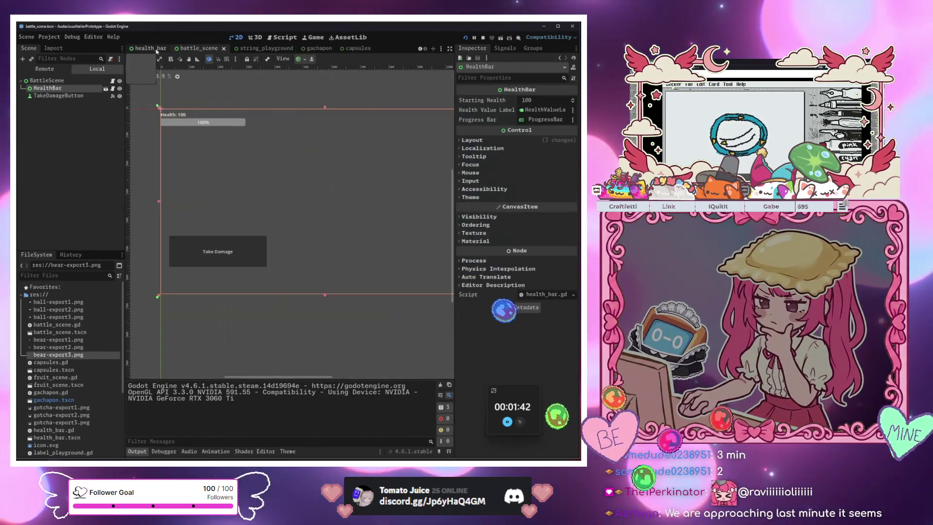
click(306, 49)
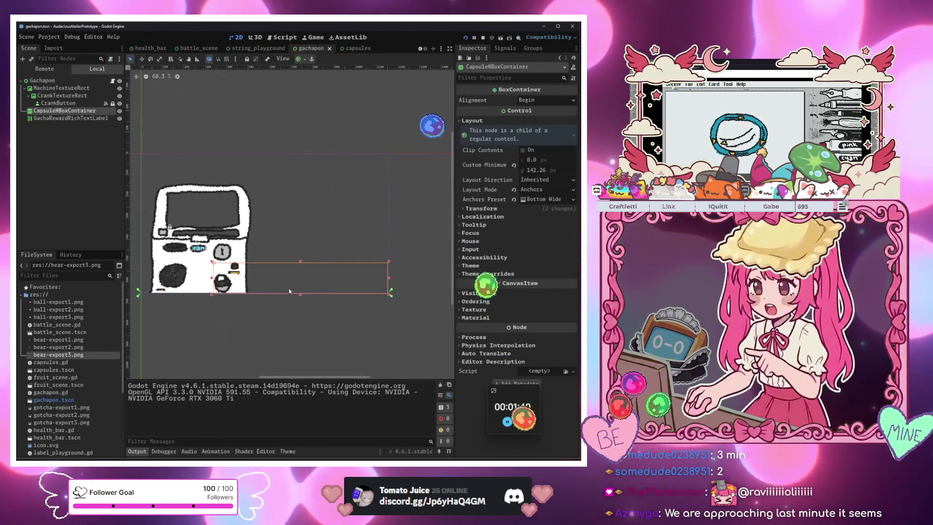
drag(289, 281, 296, 296)
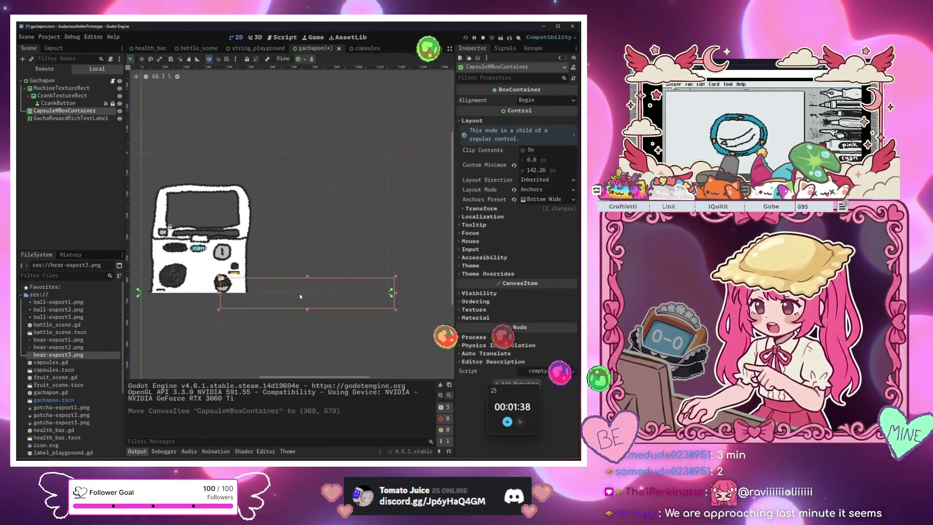
key(F6)
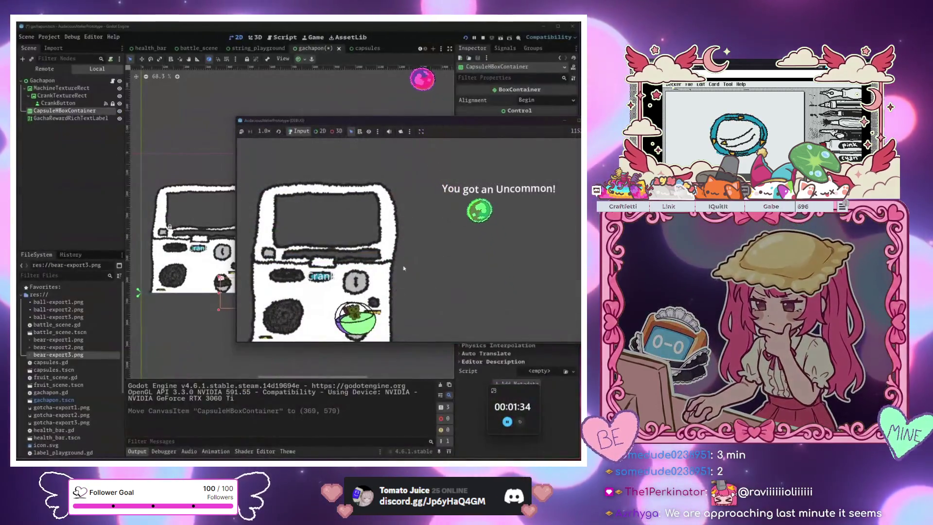
mouse_move(257, 296)
mouse_down()
mouse_move(267, 298)
mouse_move(259, 298)
mouse_up()
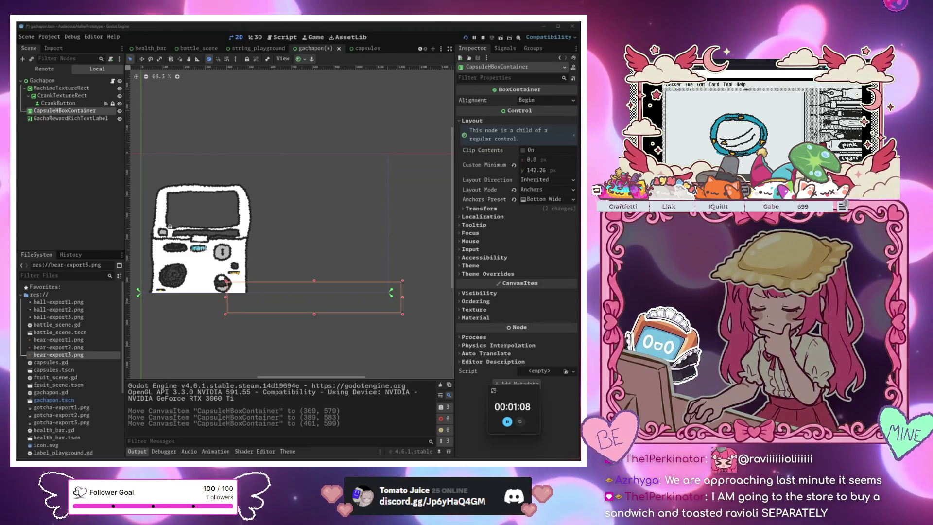
click(81, 144)
click(62, 95)
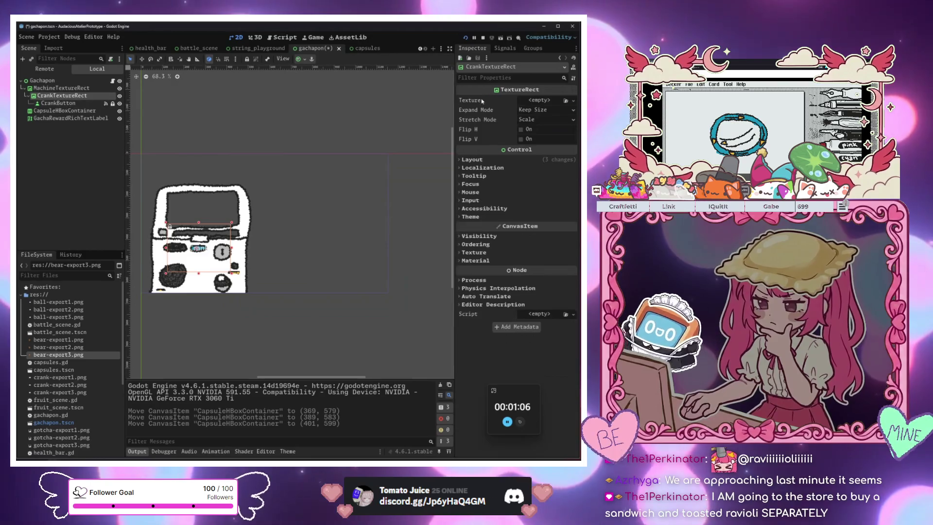
Step: Give CrankTextureRect a New AnimatedTexture with 3 frames
click(540, 100)
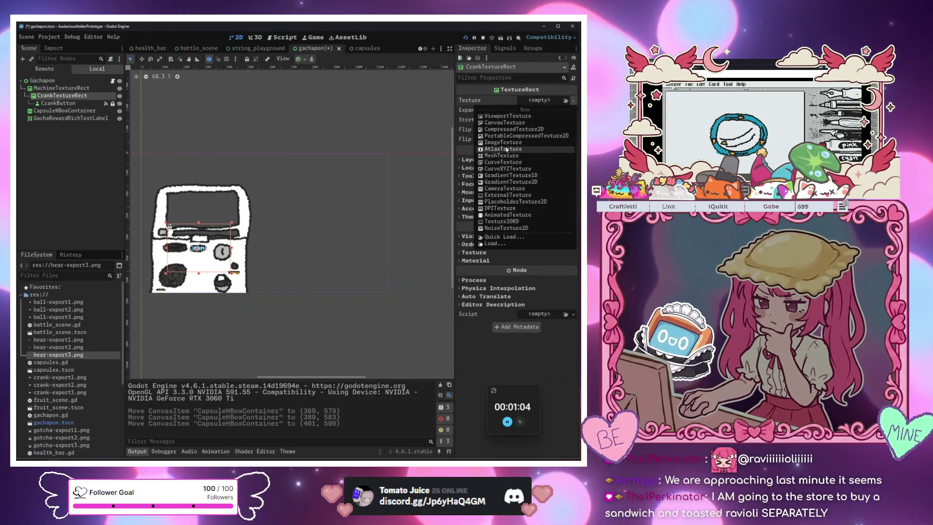
click(505, 215)
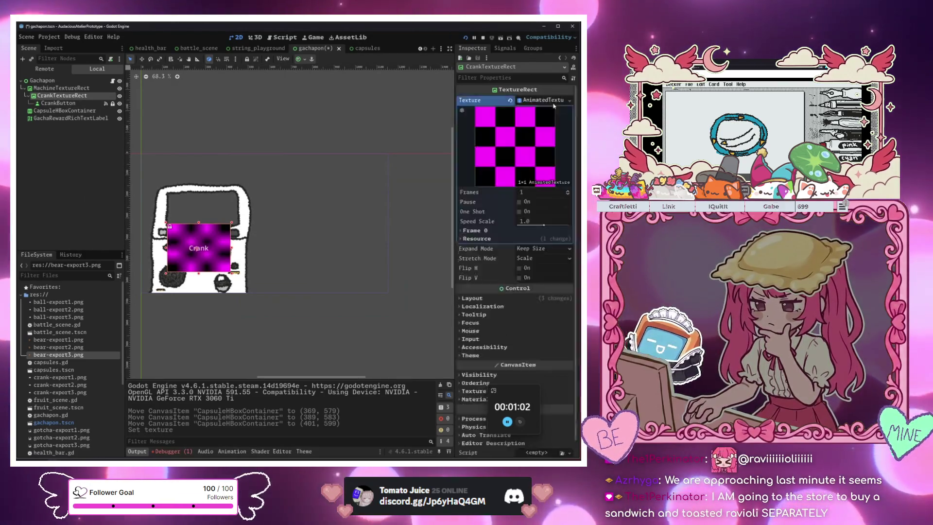
drag(551, 196, 564, 196)
click(471, 230)
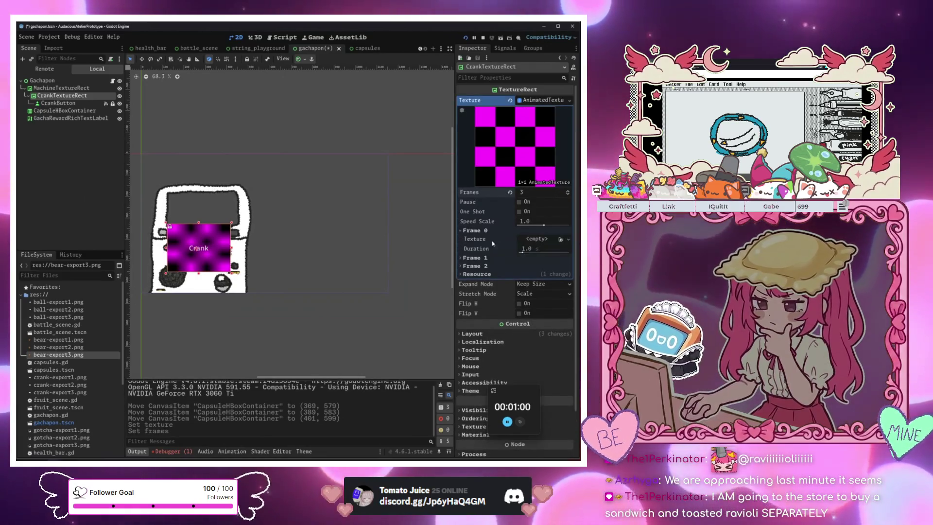
click(475, 257)
click(475, 285)
Step: Assign crank-export1.png and crank-export2.png to Frames 0 and 1
mouse_move(58, 377)
mouse_down()
mouse_move(496, 262)
mouse_move(530, 243)
mouse_move(291, 330)
mouse_move(540, 289)
mouse_up()
mouse_move(59, 392)
mouse_down()
mouse_move(540, 287)
mouse_move(536, 325)
mouse_up()
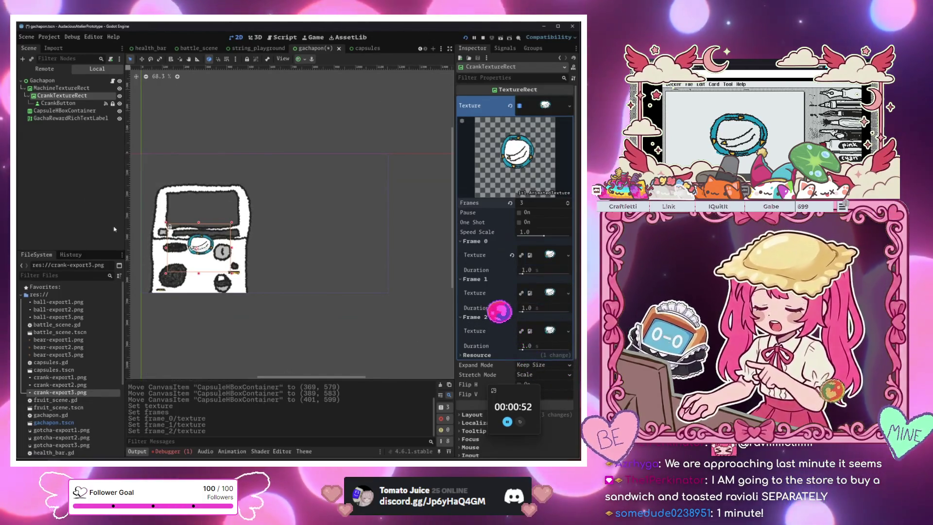
click(68, 118)
click(58, 103)
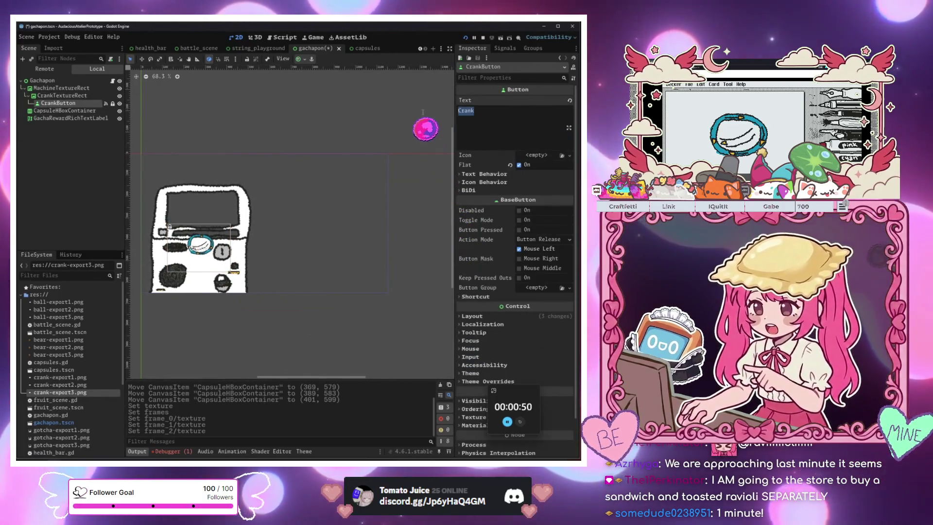
Step: Resize CrankTextureRect to (414, 305) and move it to (353, 310) over the knob
scroll(193, 279, up, 5)
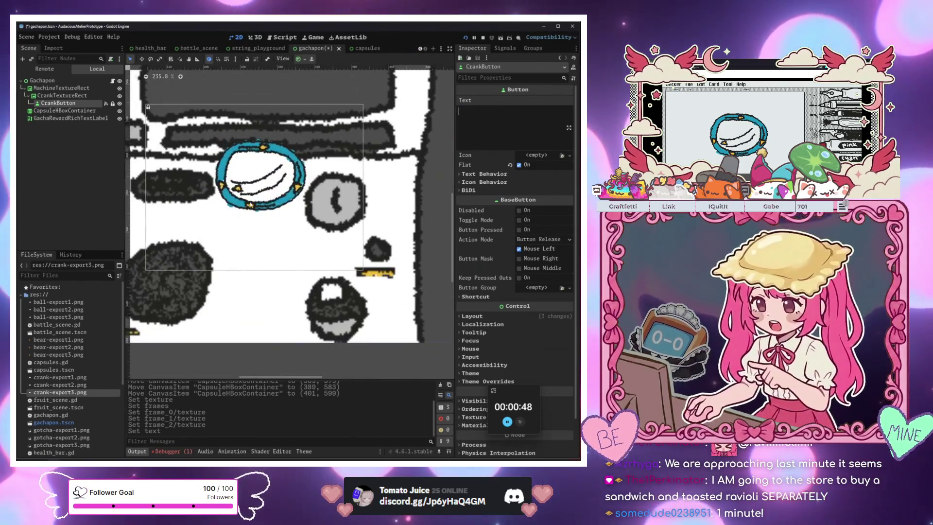
scroll(239, 244, down, 2)
click(63, 95)
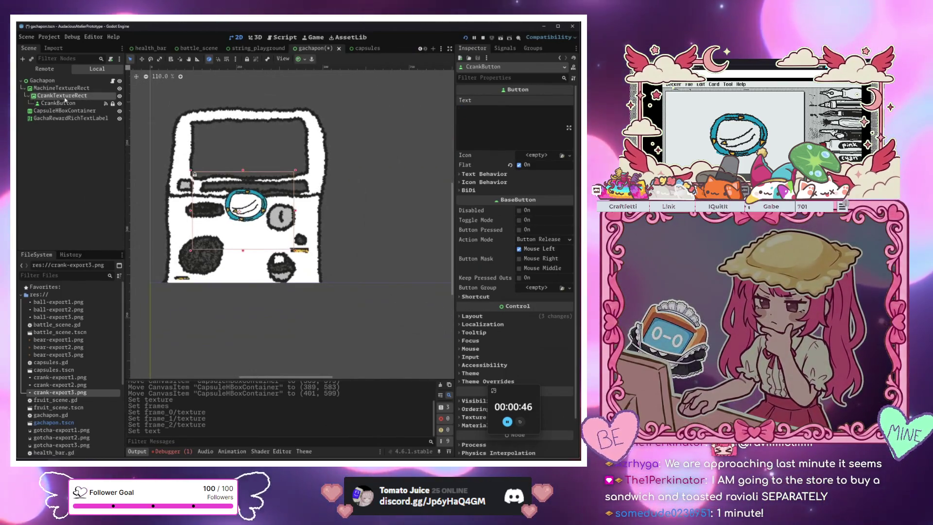
mouse_move(192, 172)
mouse_down()
mouse_move(164, 150)
mouse_move(142, 149)
mouse_move(186, 183)
mouse_up()
drag(297, 262, 279, 246)
click(306, 355)
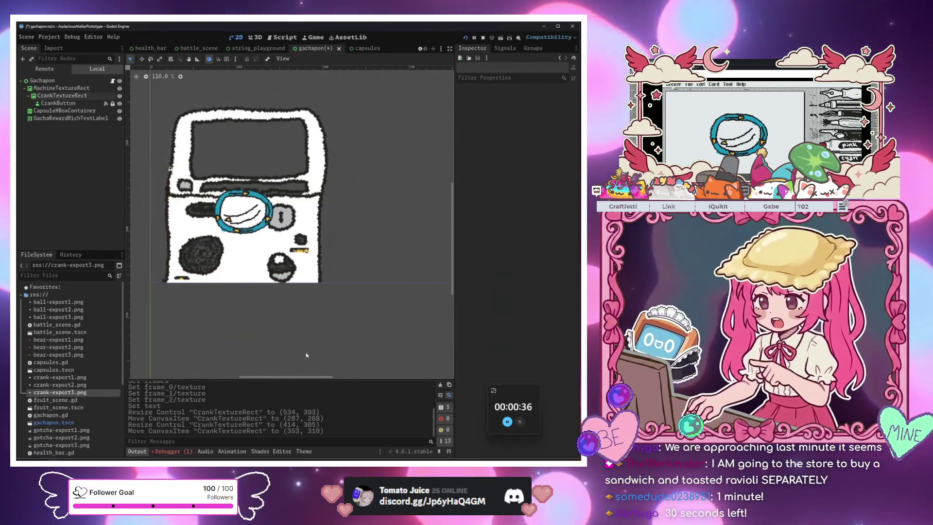
Step: Place the crank graphic's pivot point on the machine's knob
click(235, 209)
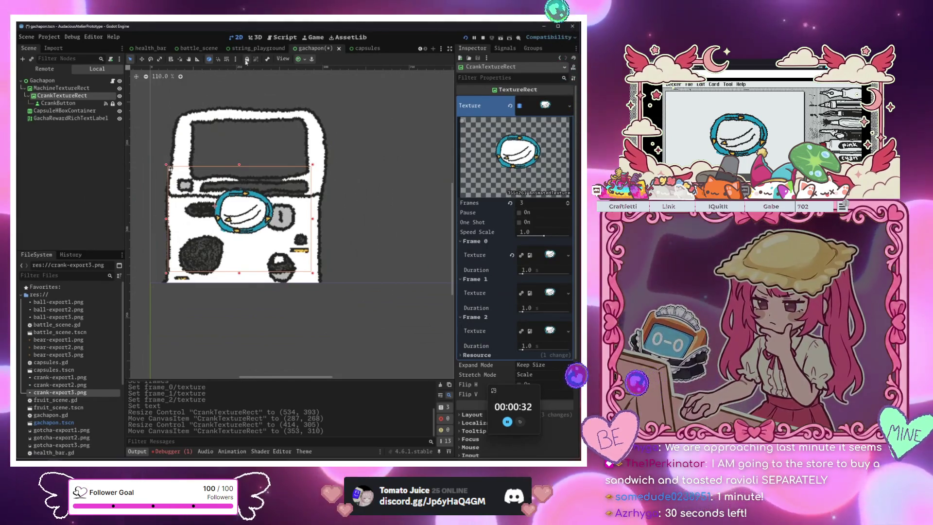
key(v)
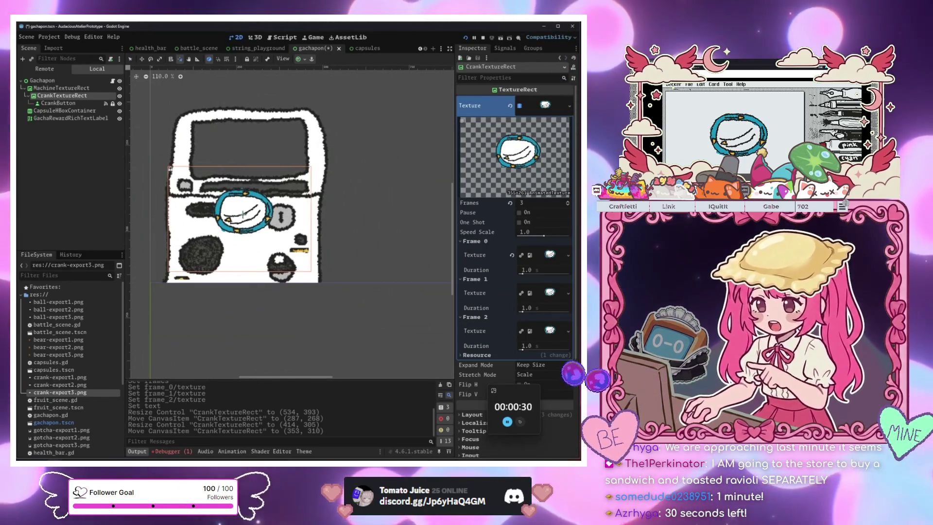
click(244, 213)
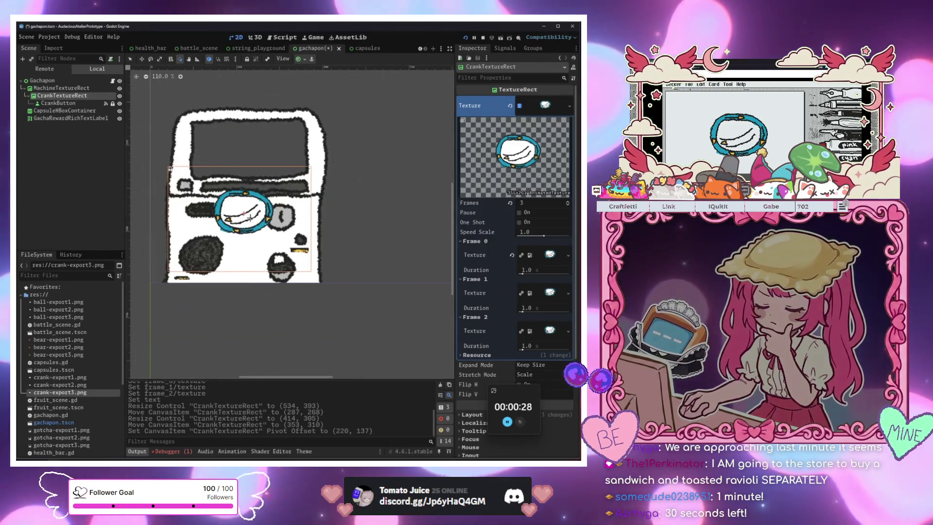
click(57, 103)
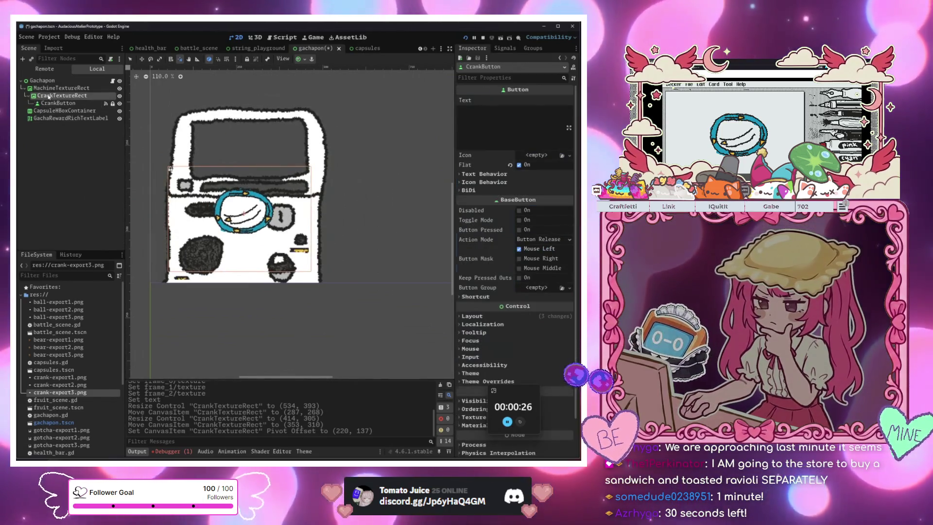
click(48, 96)
Step: Shrink and reposition the crank image, set its pivot offset to (185, 116), and view debugger errors
click(131, 59)
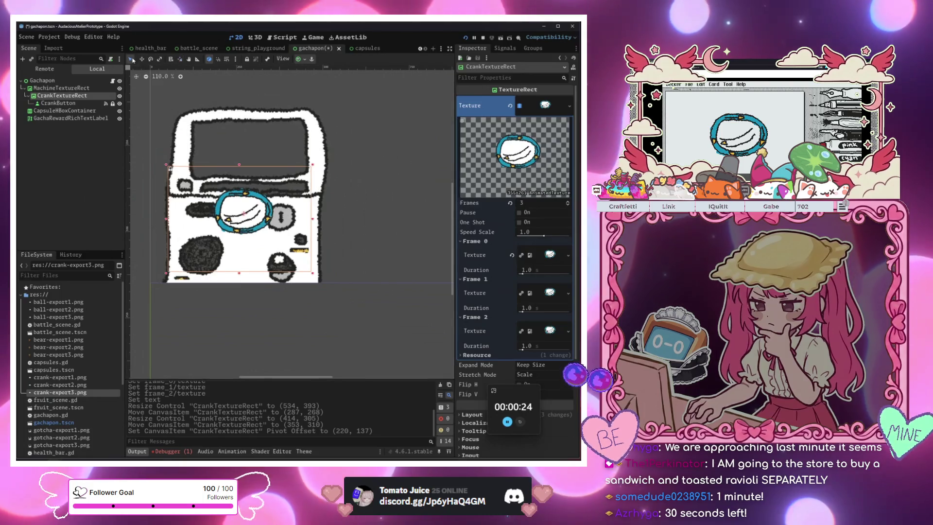
drag(167, 167, 190, 183)
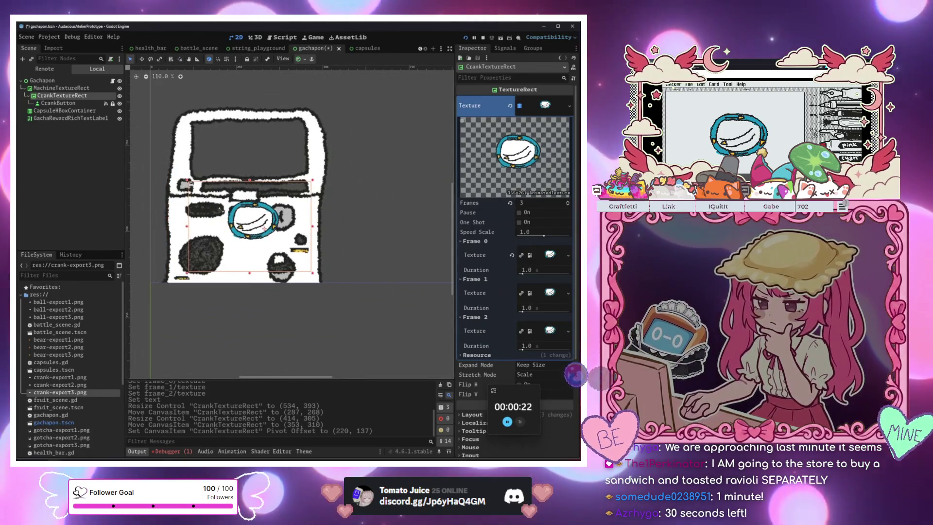
drag(248, 258, 238, 250)
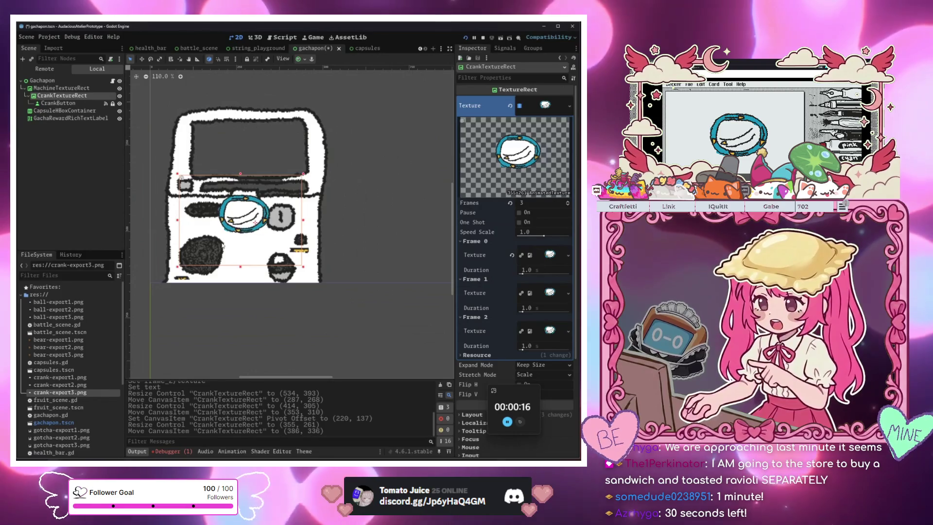
drag(221, 223, 221, 221)
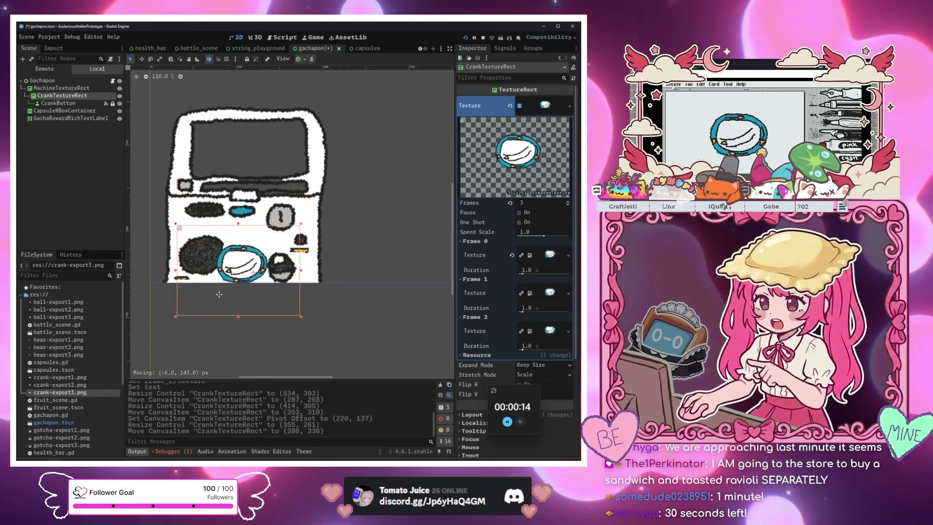
drag(219, 293, 228, 273)
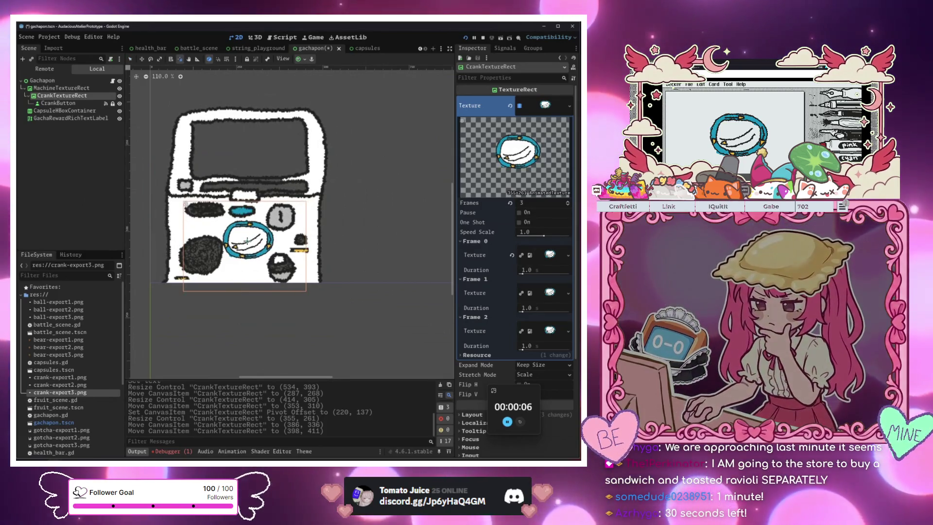
click(247, 240)
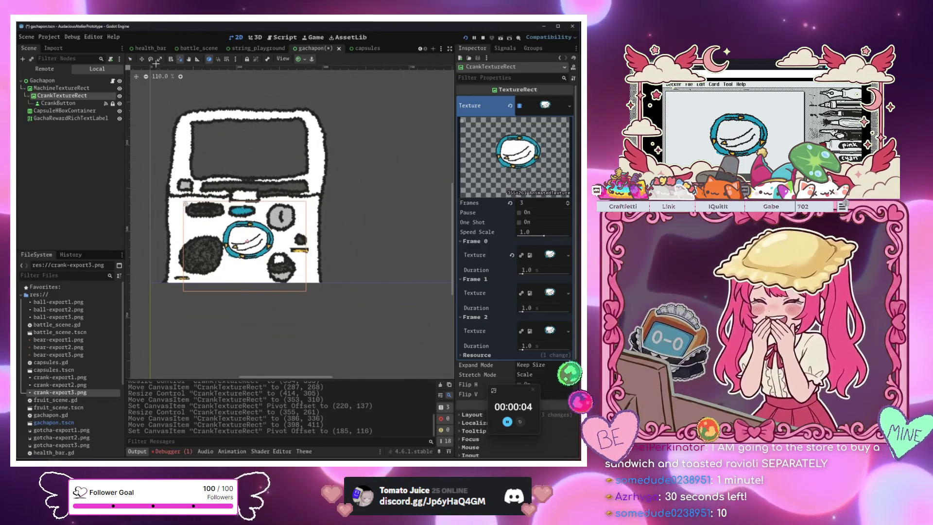
scroll(209, 272, down, 4)
click(356, 327)
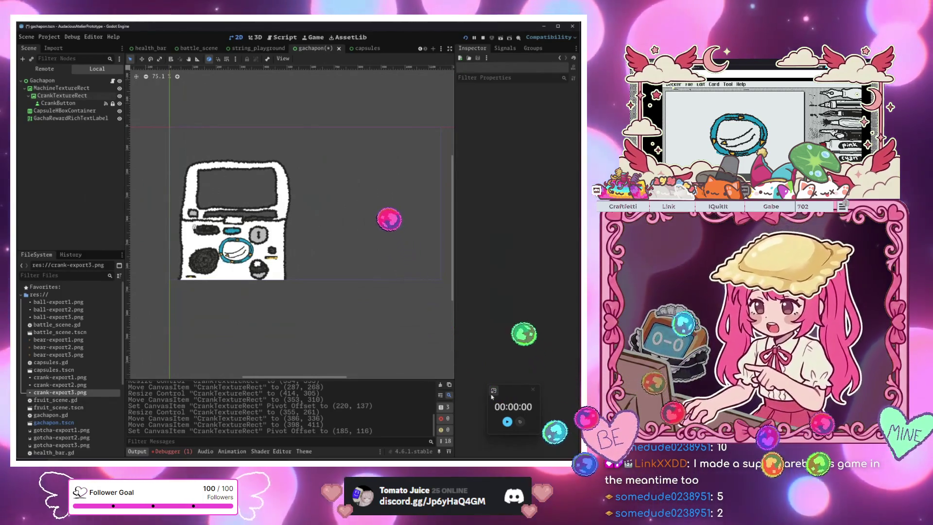
click(187, 450)
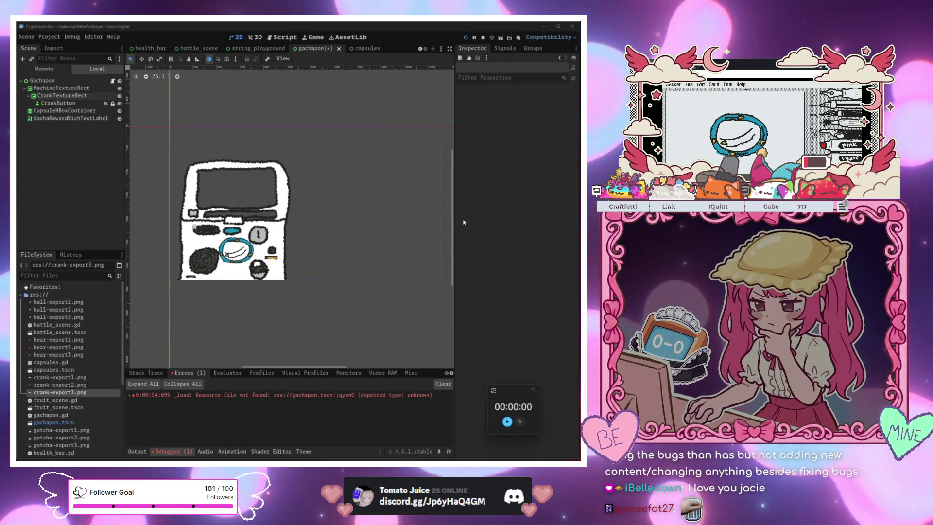
scroll(455, 210, up, 1)
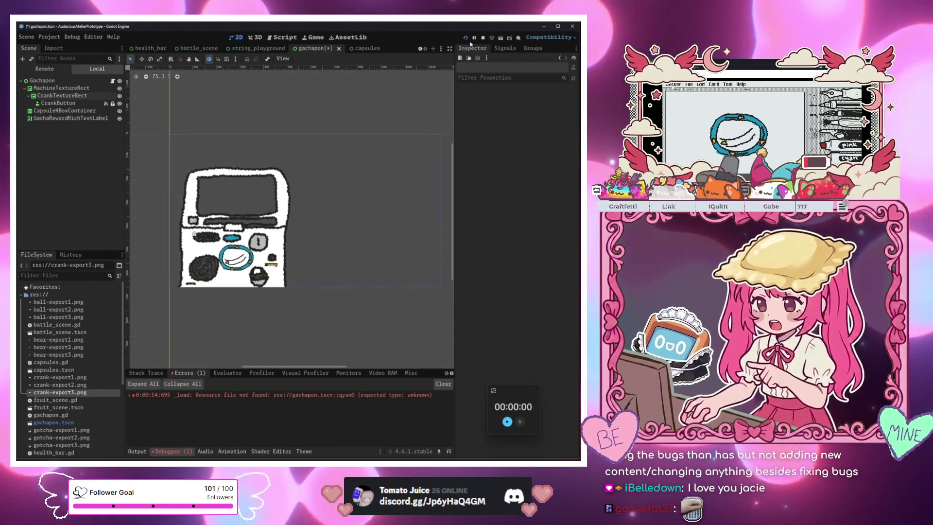
click(236, 258)
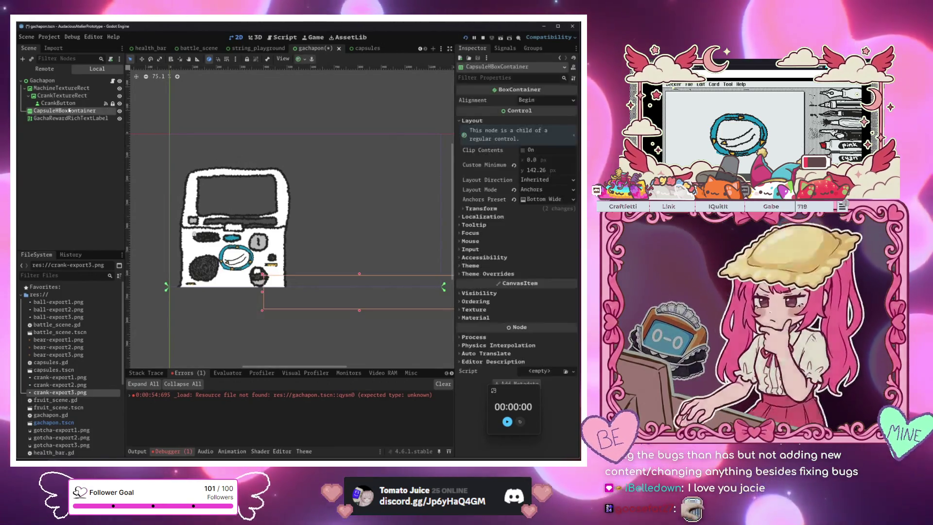
scroll(177, 205, up, 4)
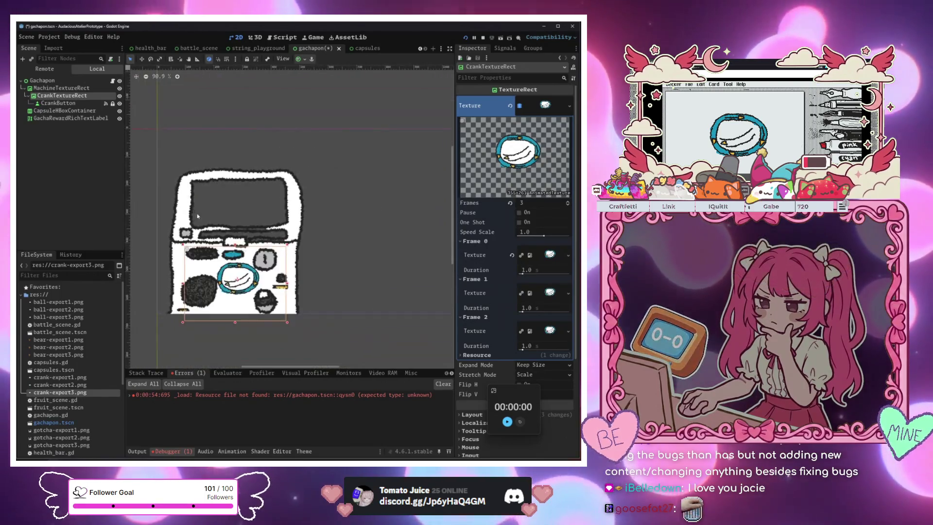
click(166, 225)
drag(170, 228, 223, 240)
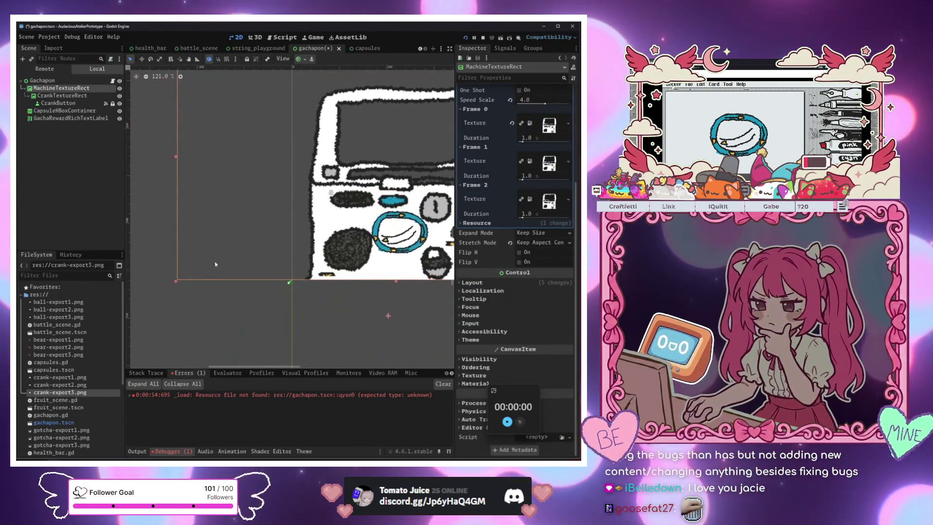
click(195, 318)
scroll(337, 249, up, 6)
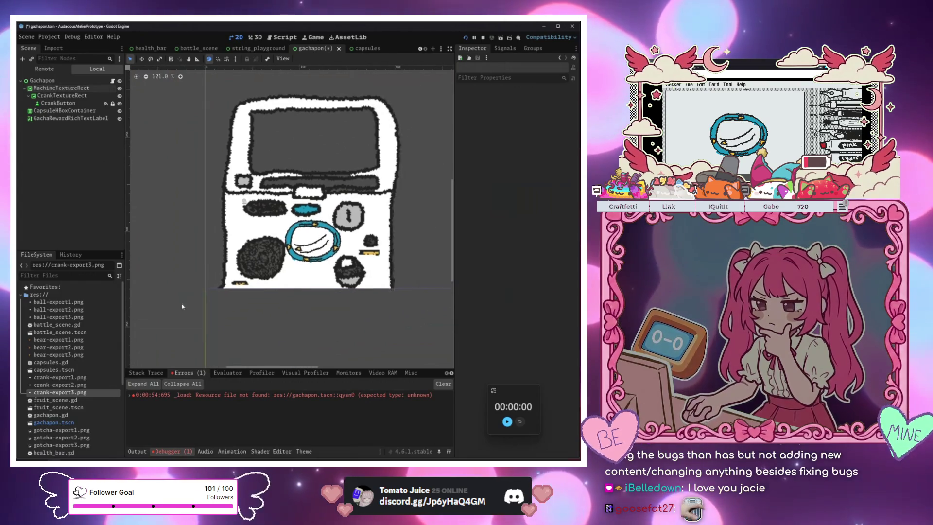
scroll(336, 248, down, 7)
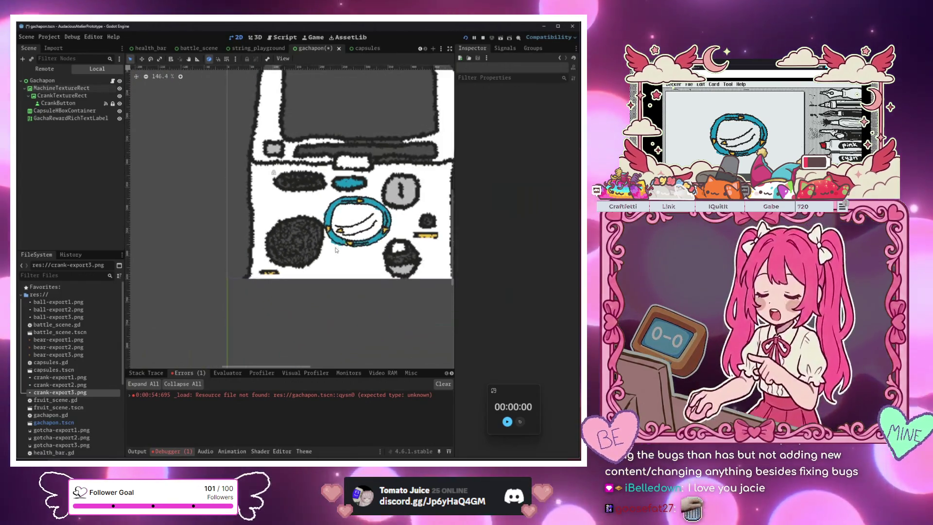
click(466, 38)
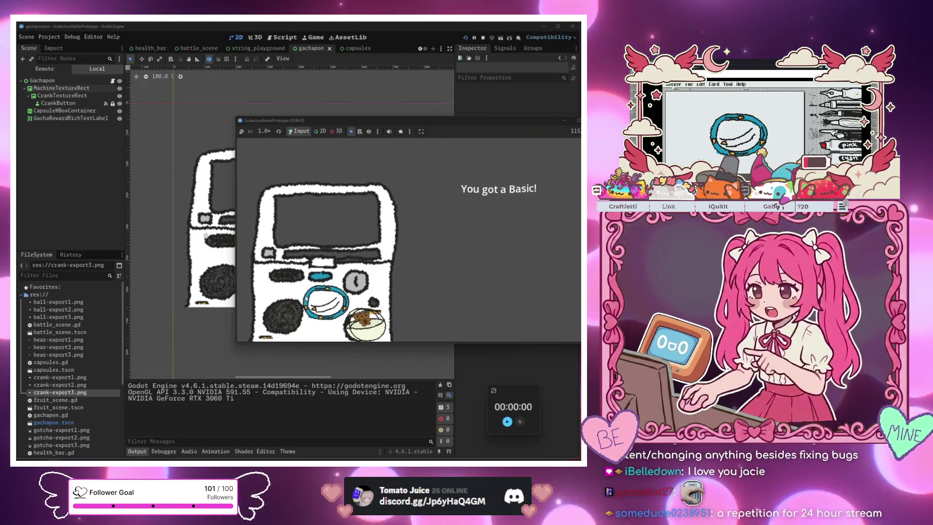
Step: Turn the gachapon crank repeatedly to fill the capsule row
click(309, 318)
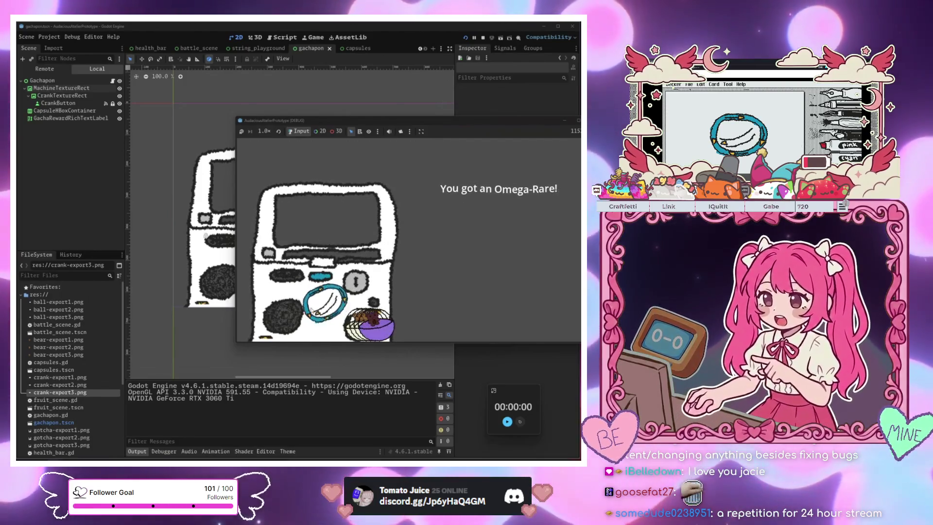
click(306, 318)
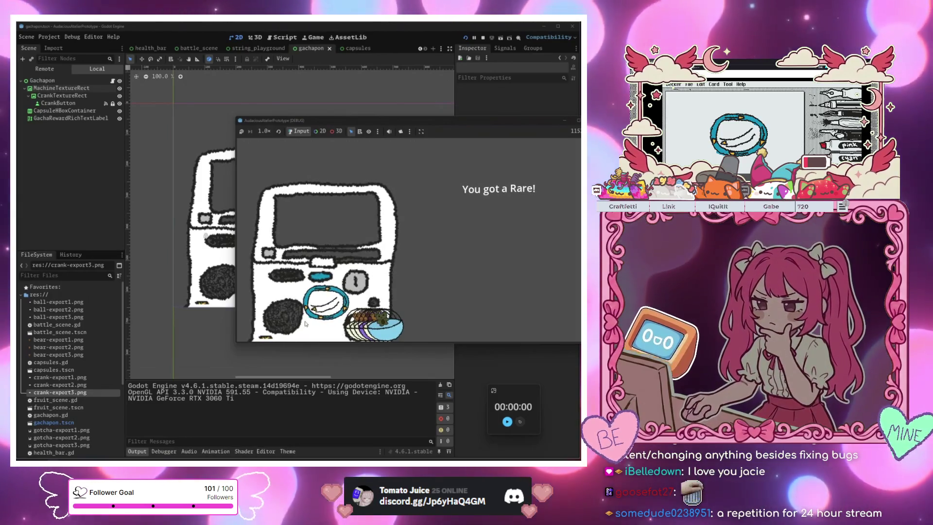
click(305, 320)
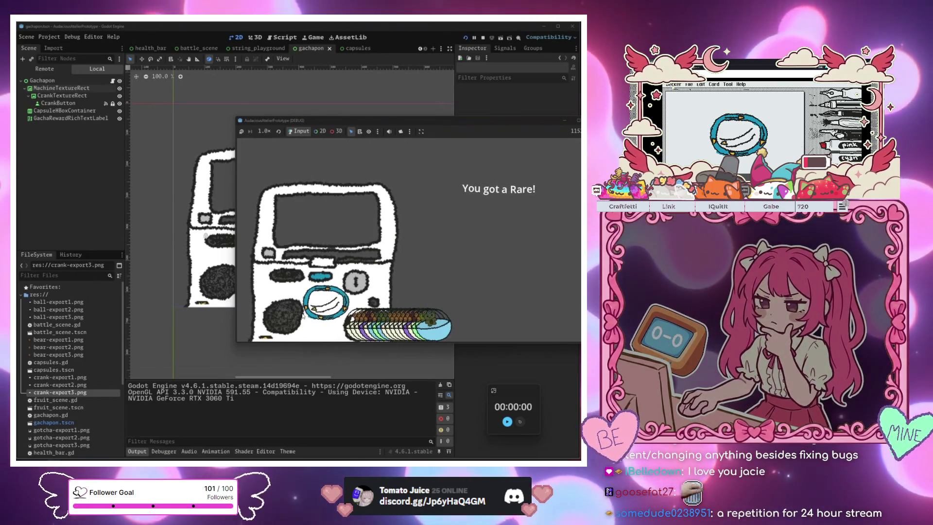
click(303, 316)
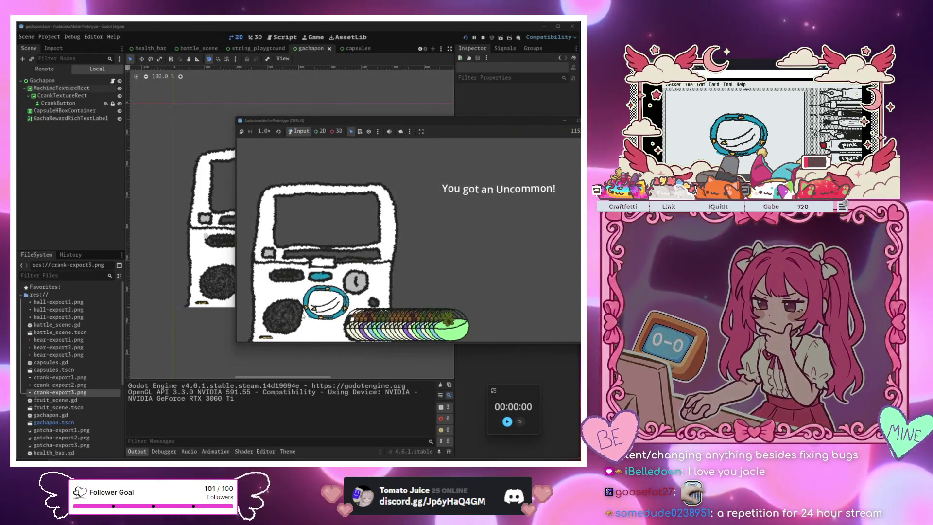
click(303, 316)
click(303, 316)
click(303, 315)
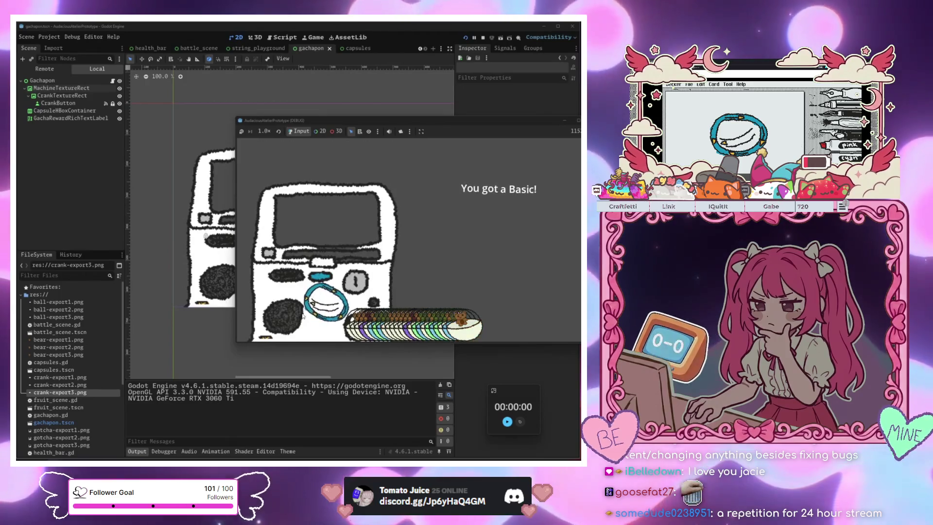
click(303, 316)
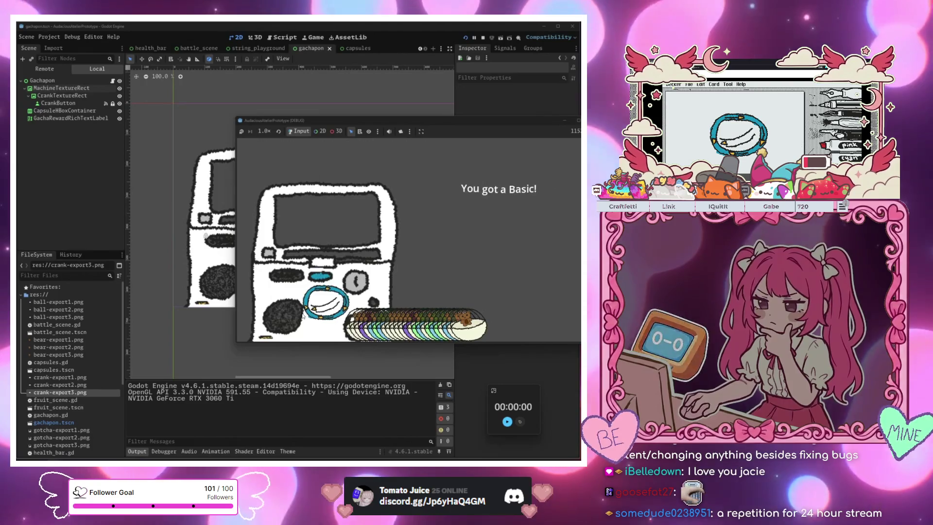
click(303, 316)
click(303, 316)
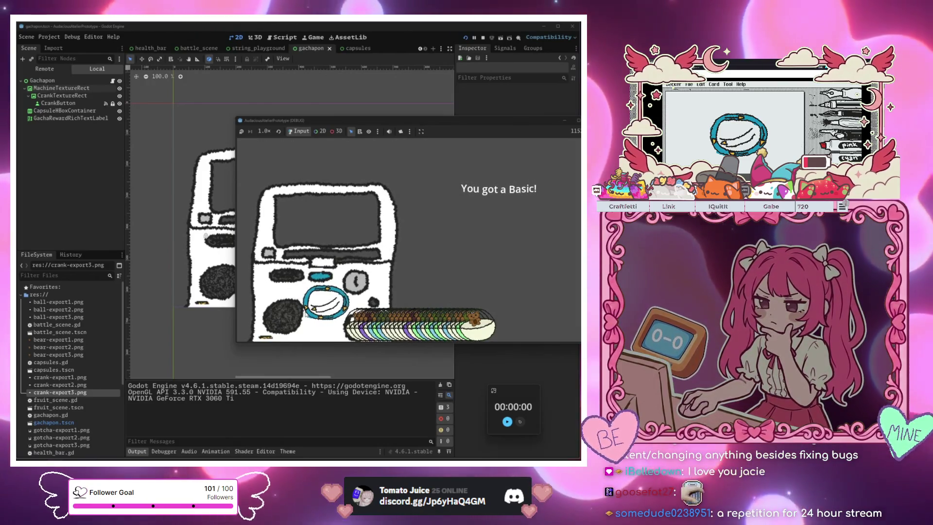
click(304, 316)
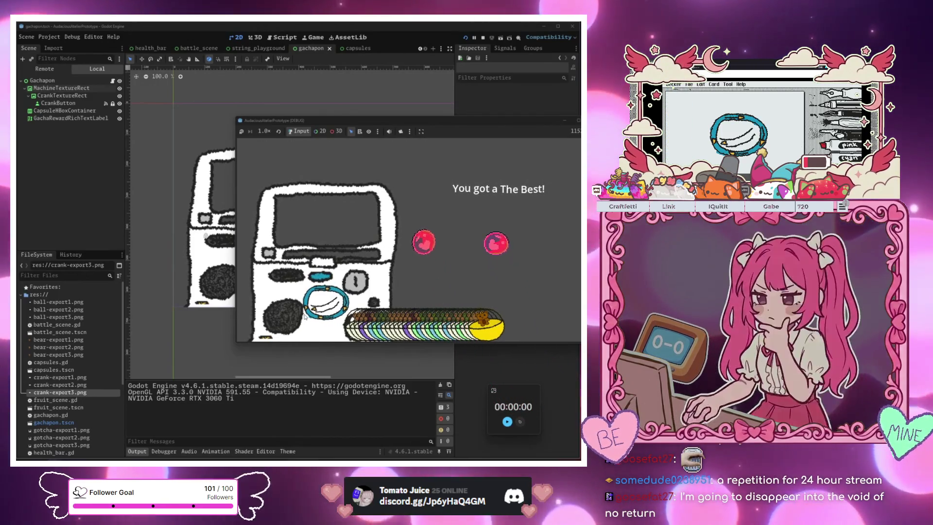
click(305, 316)
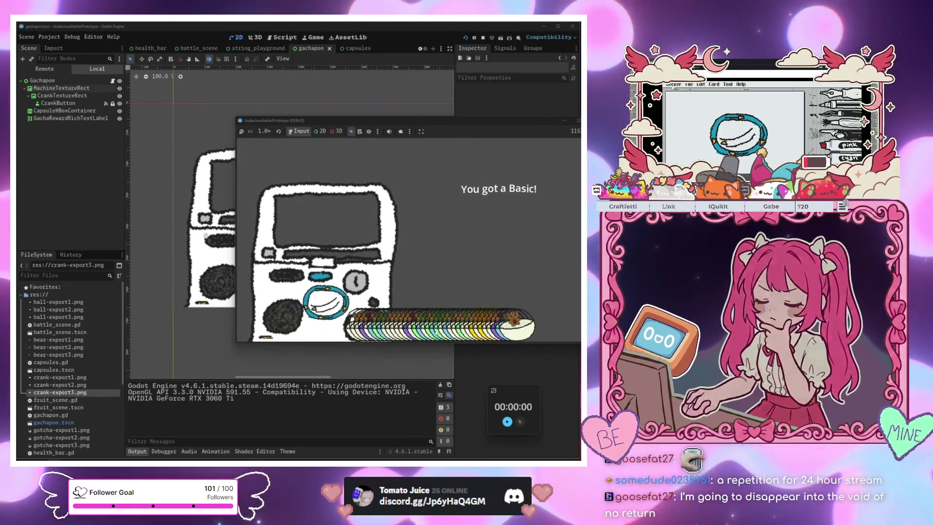
click(307, 317)
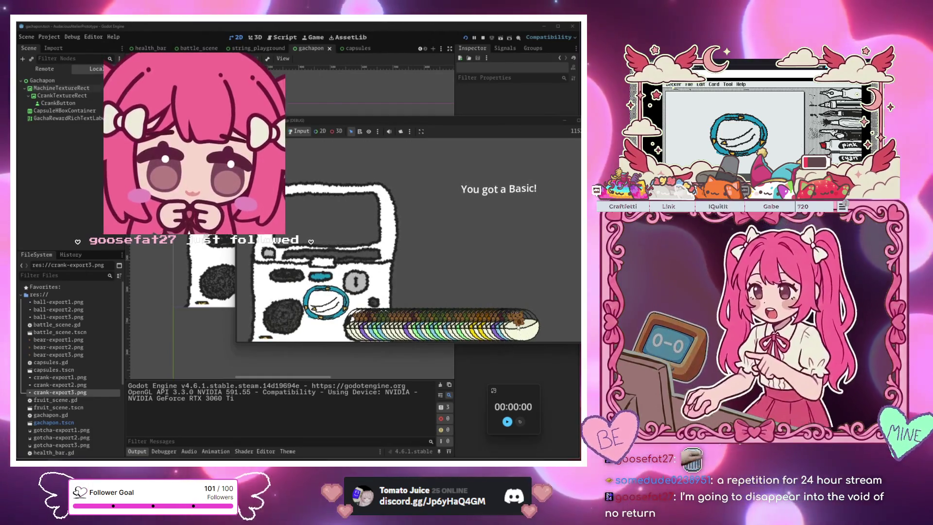
Step: Switch to the editor, then pull once more for a Rare and return to the editor
click(72, 88)
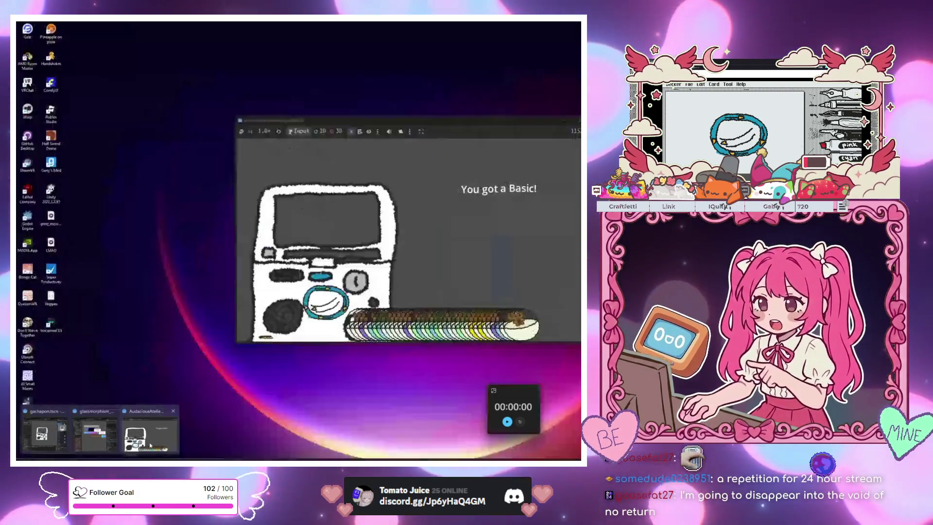
click(150, 445)
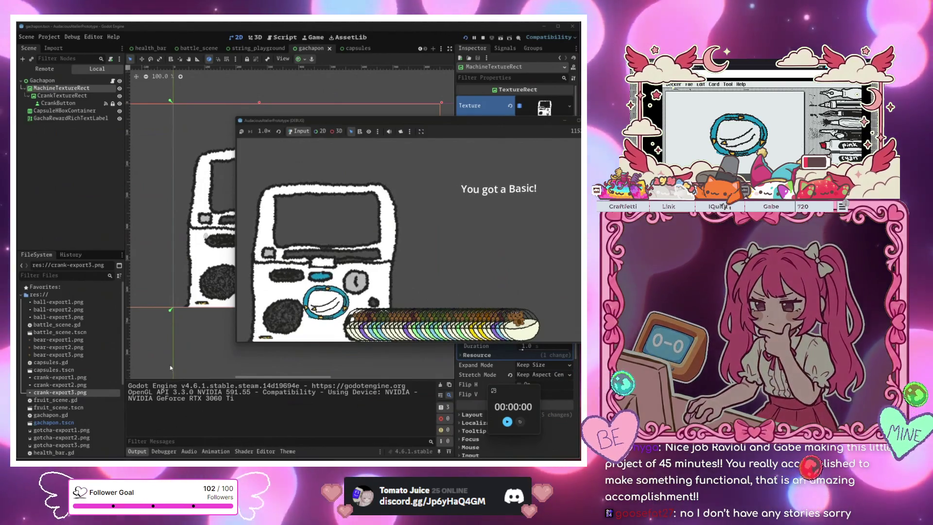
click(306, 318)
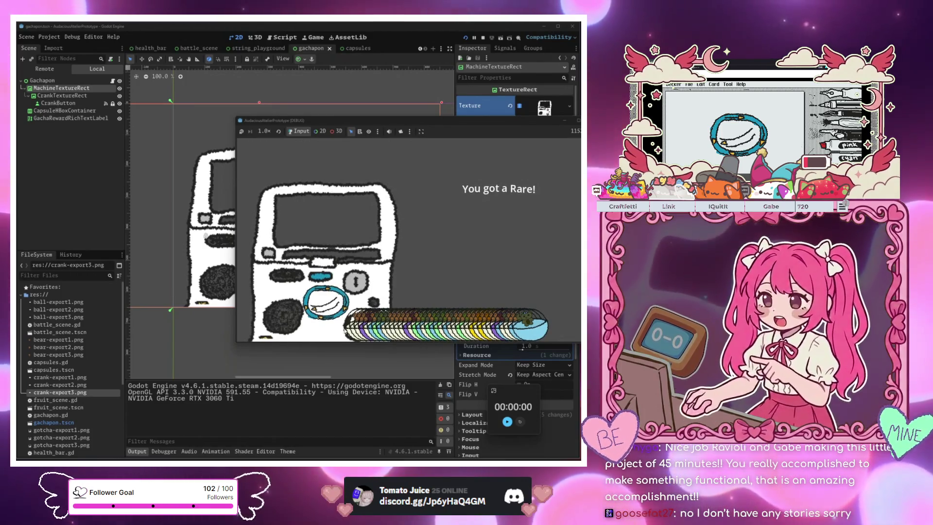
click(79, 125)
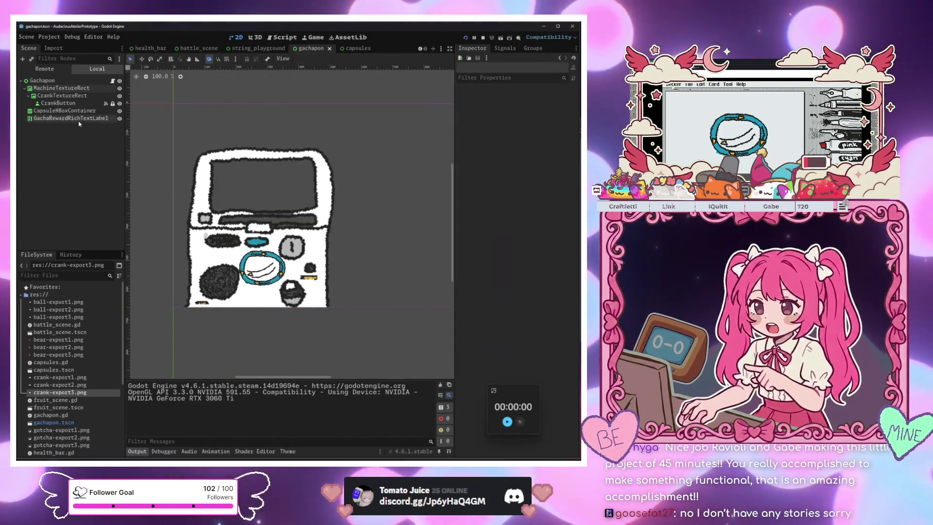
Step: Inspect MachineTextureRect's texture, then bring the running game back to the front
click(76, 90)
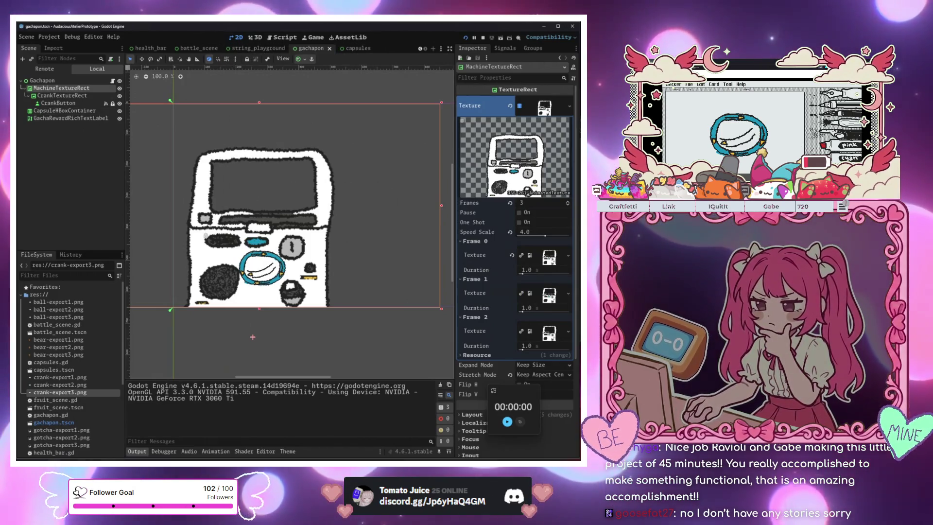
mouse_move(99, 459)
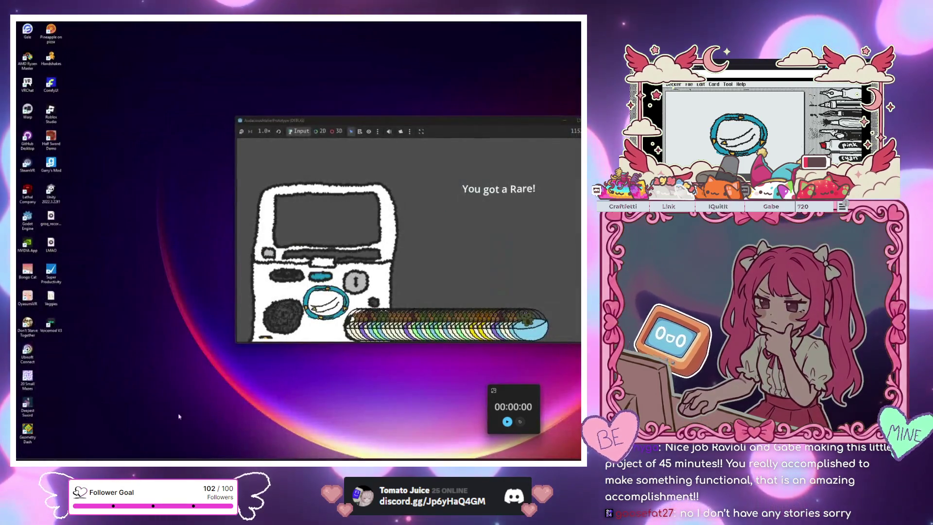
click(145, 435)
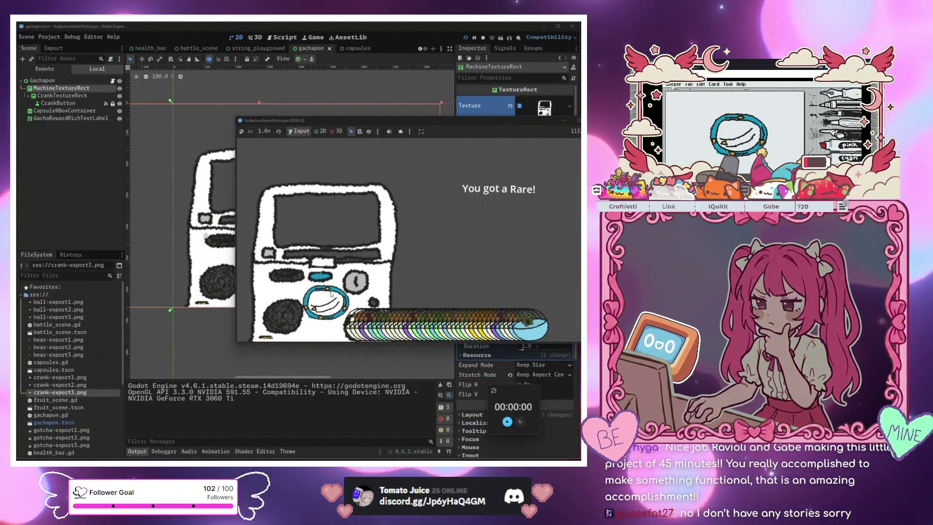
Step: Pull the gachapon crank thirteen times to test the capsule results
click(302, 317)
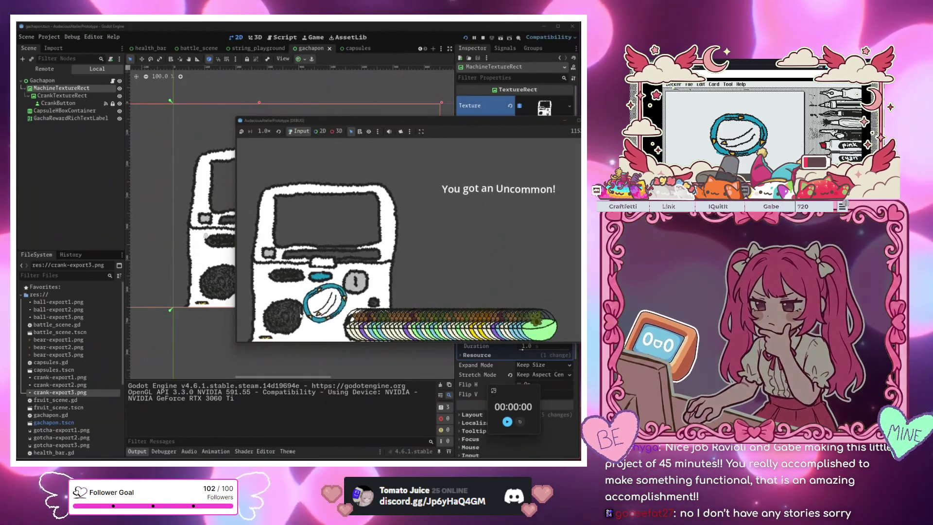
click(303, 319)
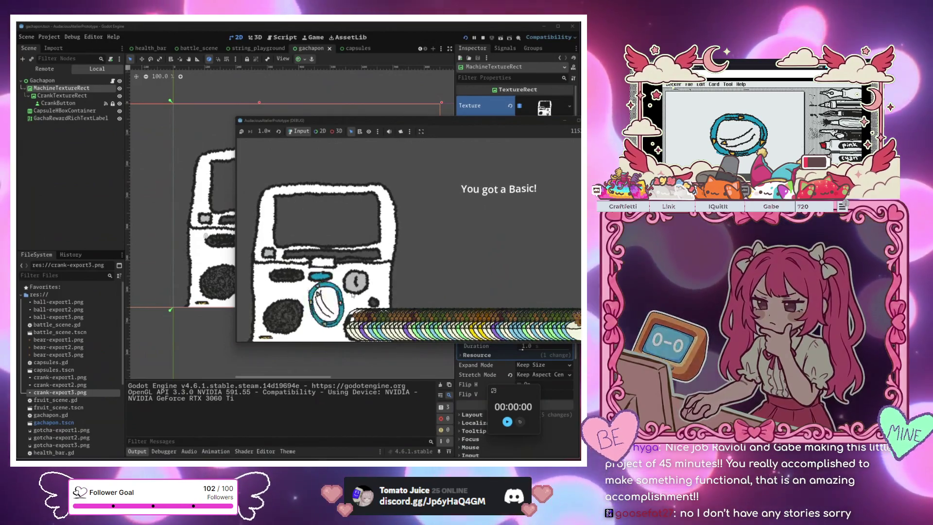
click(304, 317)
click(305, 316)
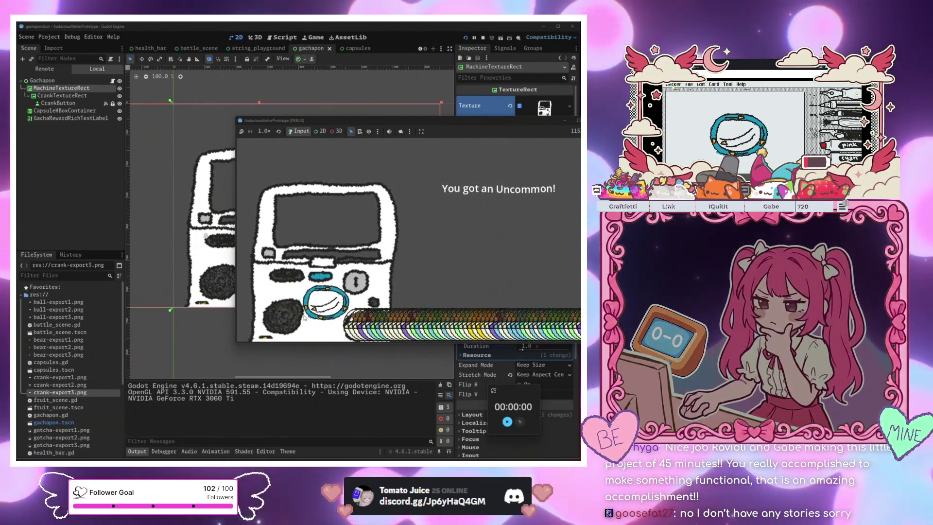
click(306, 316)
click(292, 317)
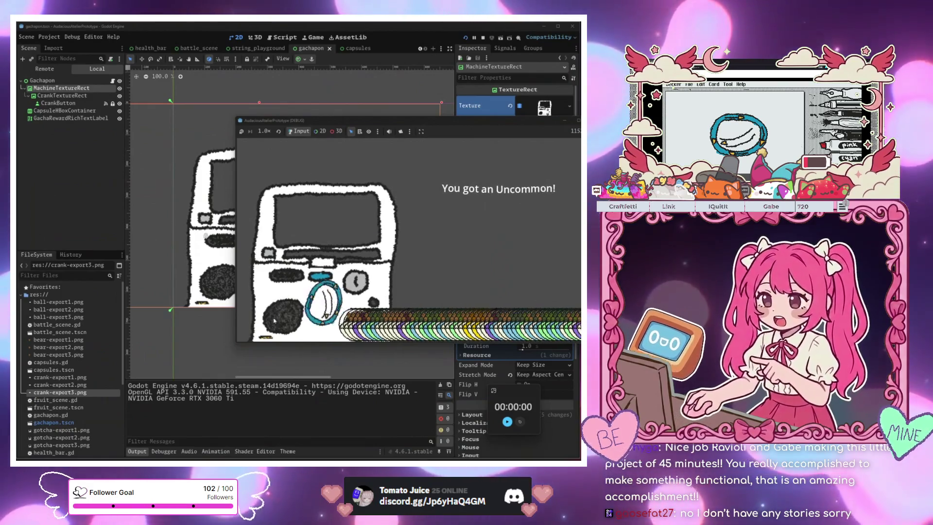
click(289, 318)
click(273, 322)
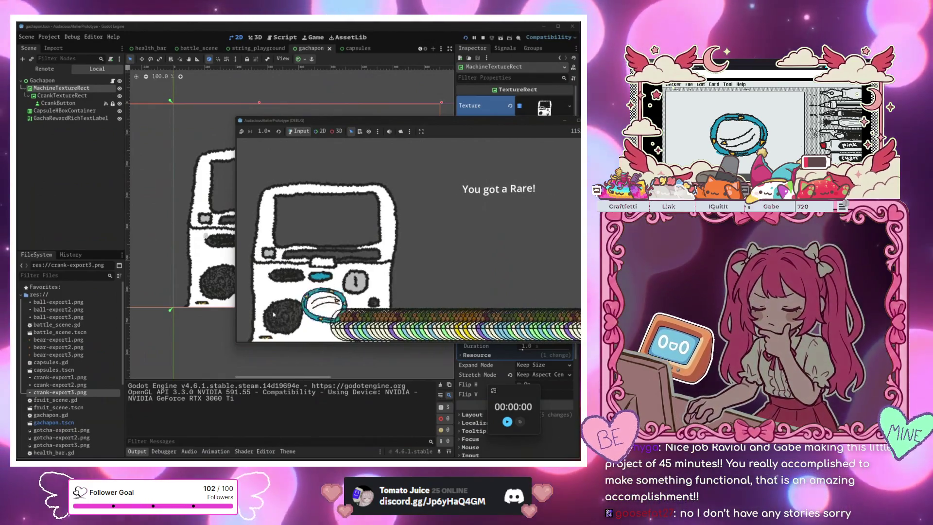
click(269, 324)
click(268, 326)
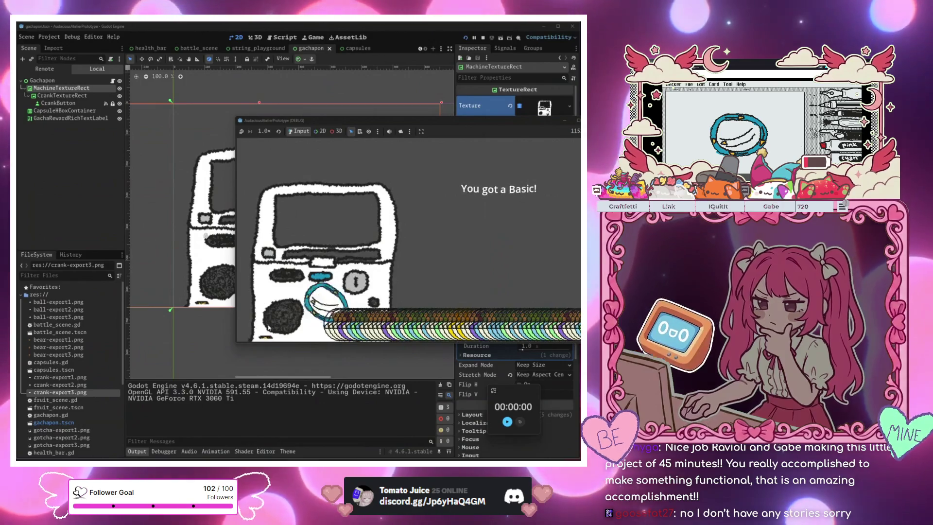
click(274, 326)
click(274, 326)
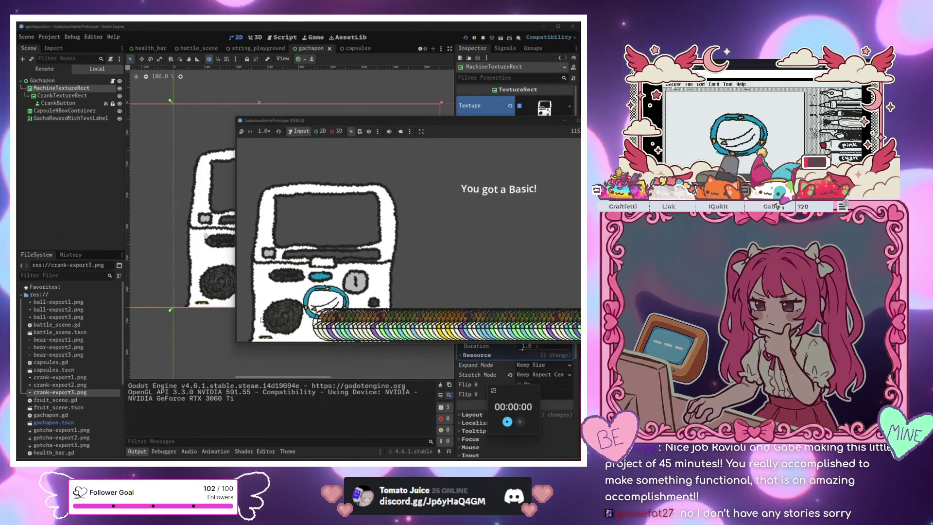
click(275, 306)
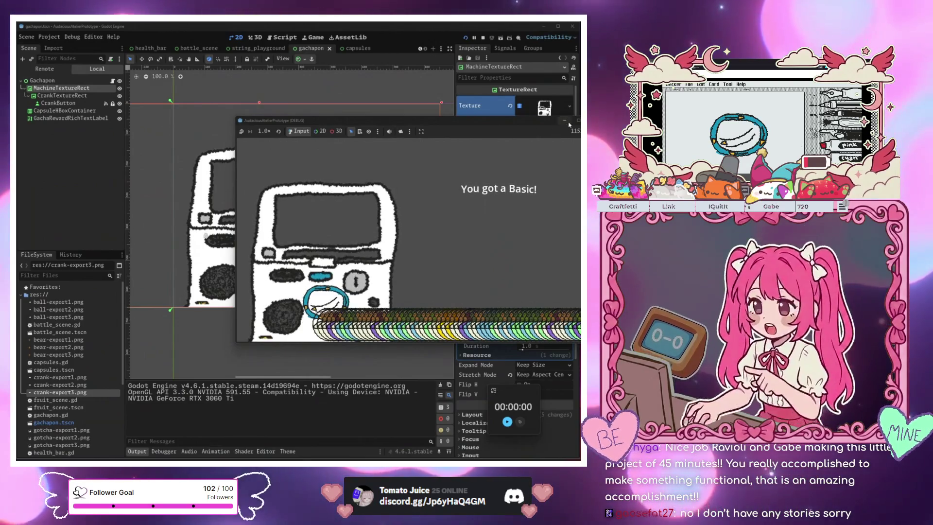
Step: Back in the editor, review CrankTextureRect's frames and CrankButton, then open the capsules scene
click(569, 125)
click(62, 95)
click(59, 103)
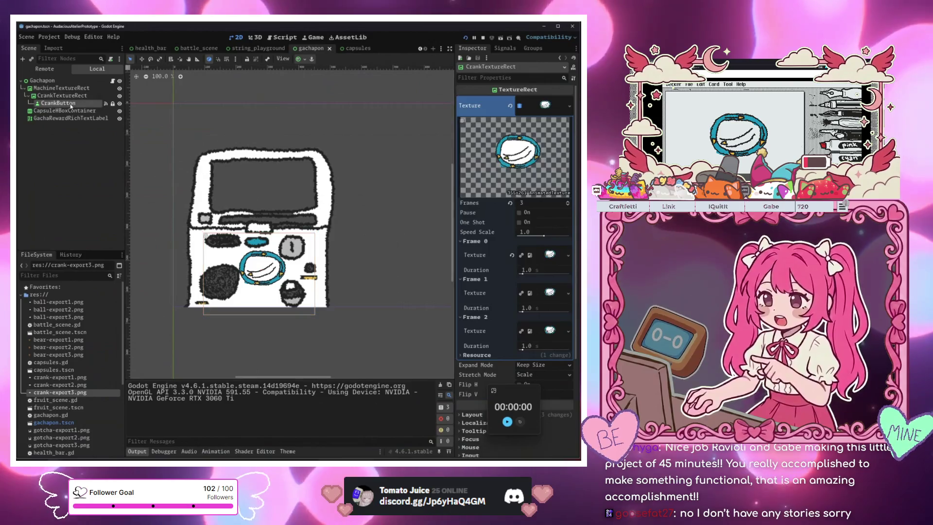
scroll(266, 295, up, 3)
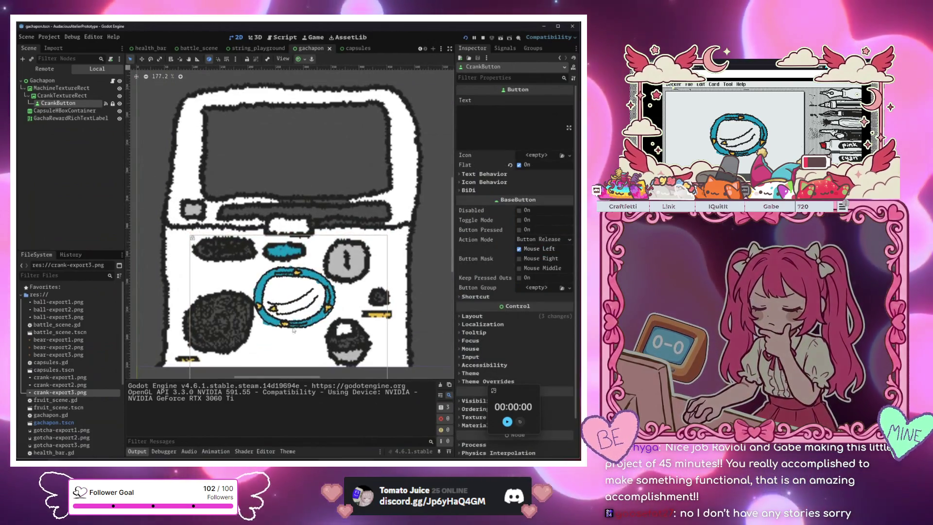
click(282, 320)
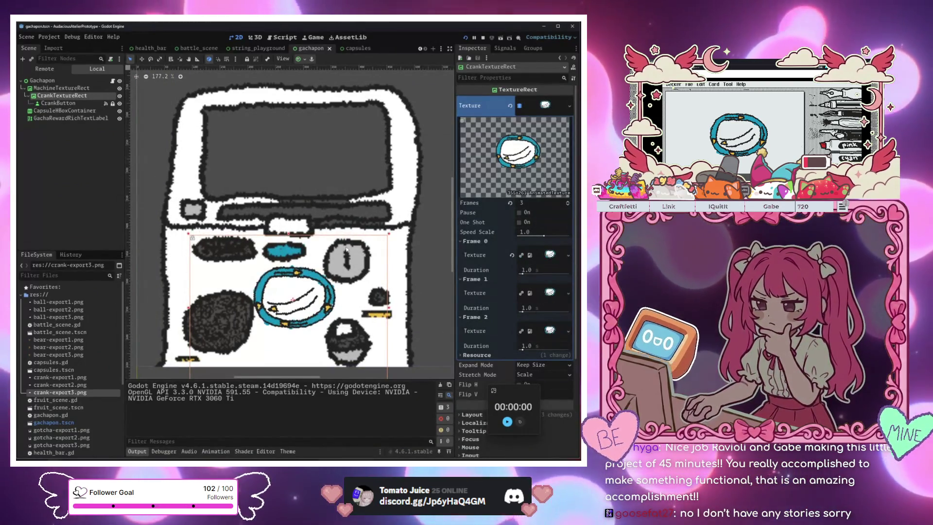
key(ctrl+Tab)
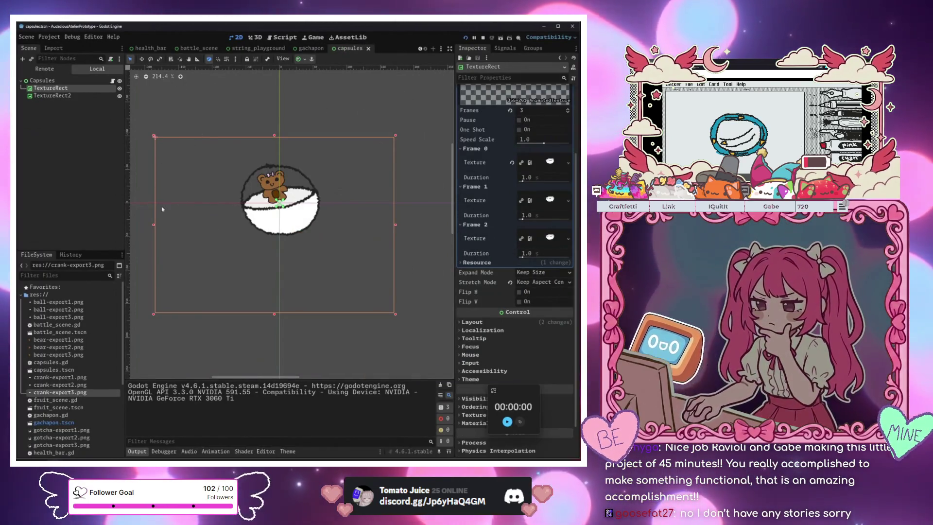
Step: Set the mouse filter of the three capsule nodes to Ignore
click(68, 95)
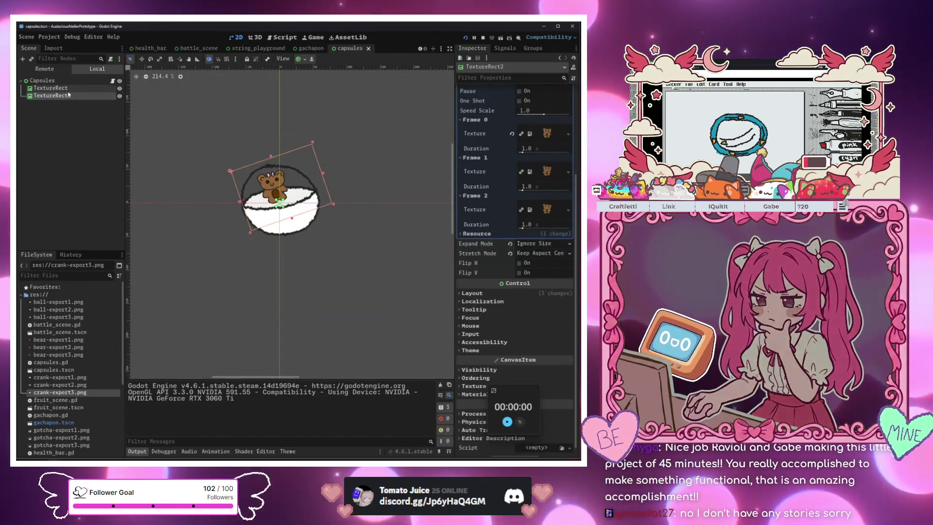
shift+click(77, 87)
click(470, 132)
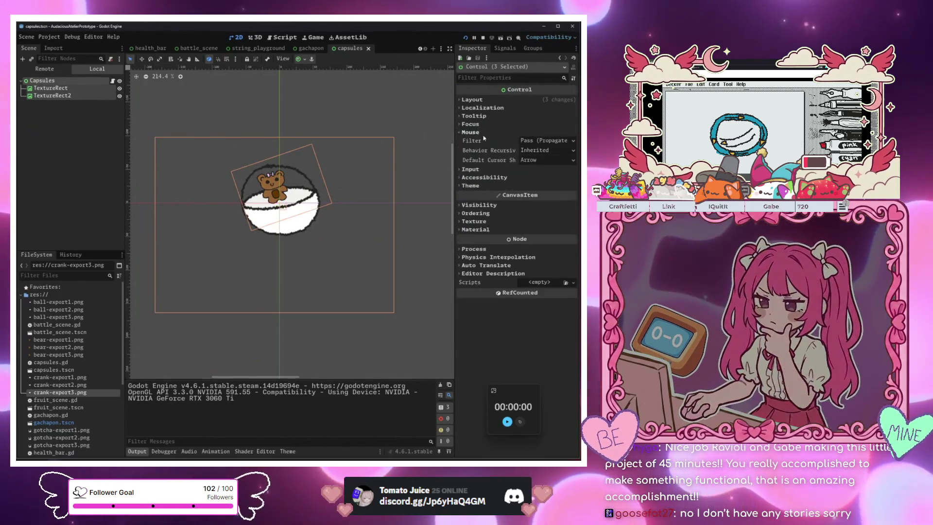
click(546, 140)
click(539, 164)
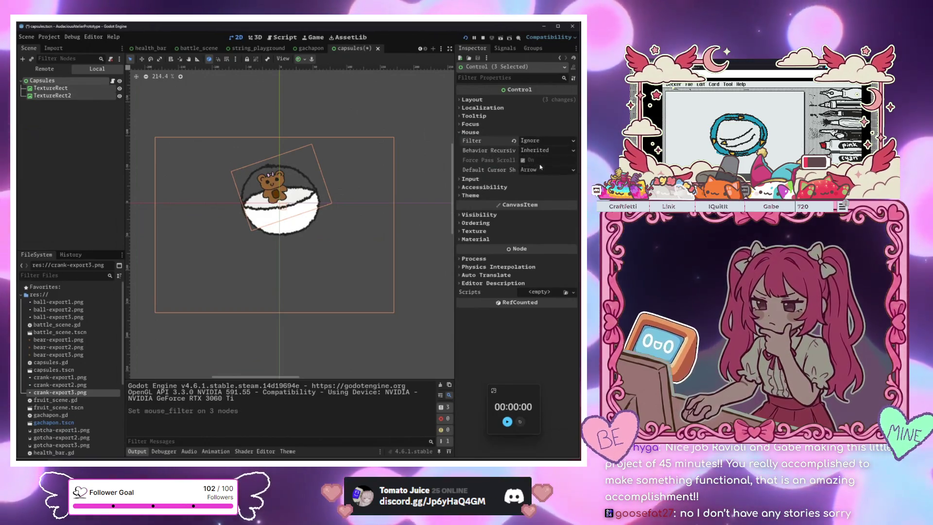
Step: Inspect the Capsules root and TextureRect, editing the animation's Speed Scale value
click(247, 101)
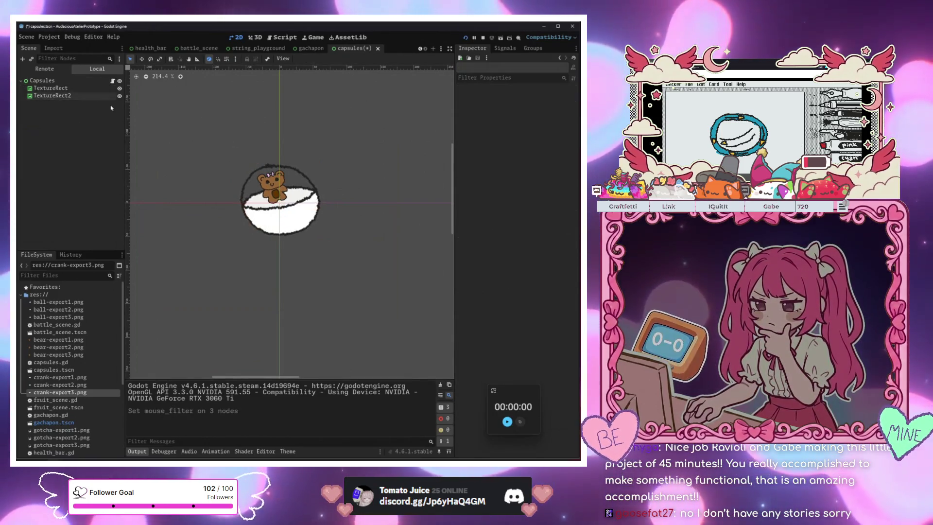
click(82, 81)
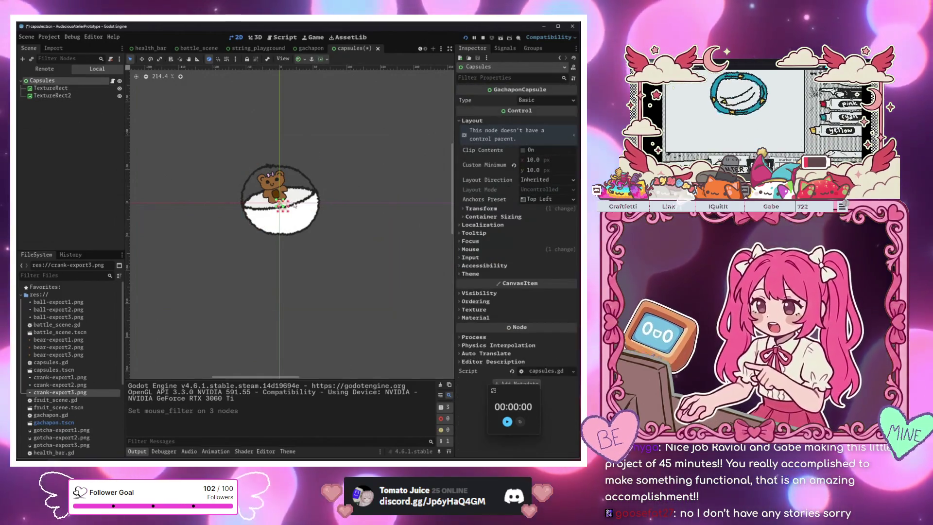
key(ctrl+equal)
key(ctrl+equal)
key(ctrl+equal)
click(51, 88)
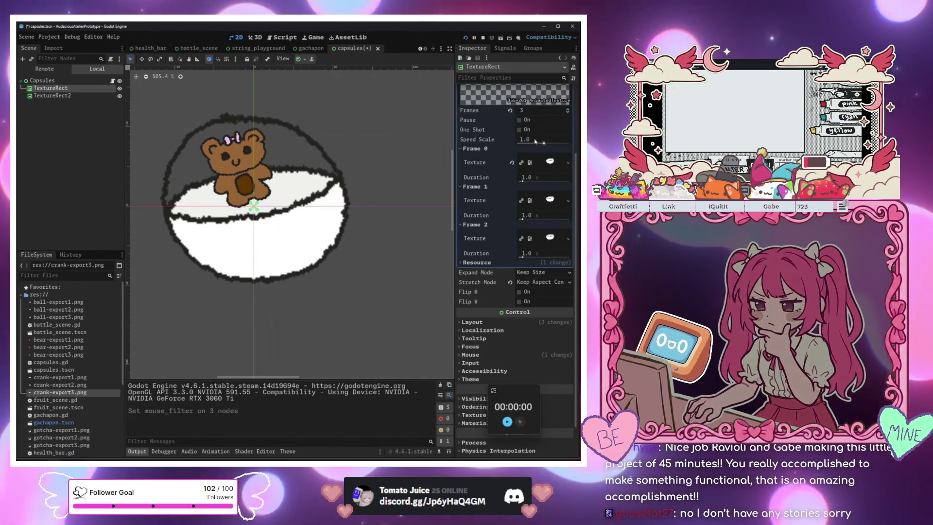
key(Return)
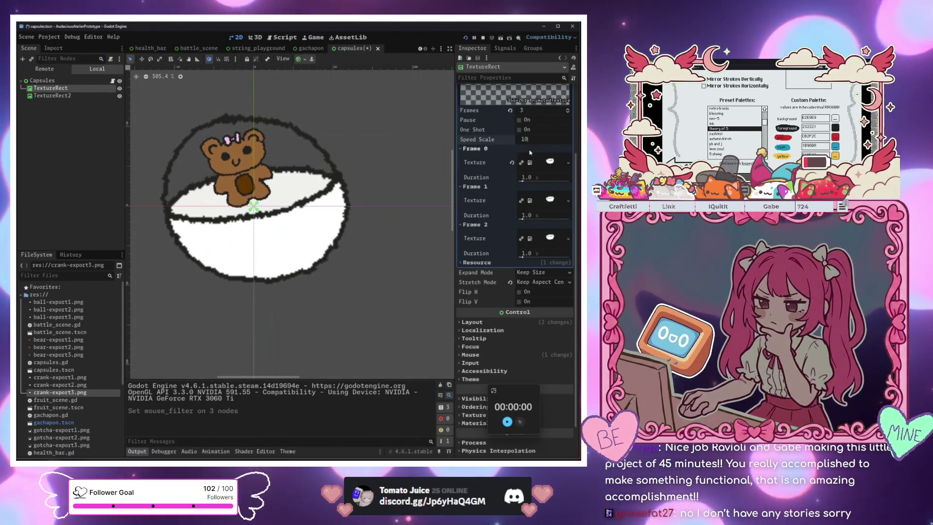
key(BackSpace)
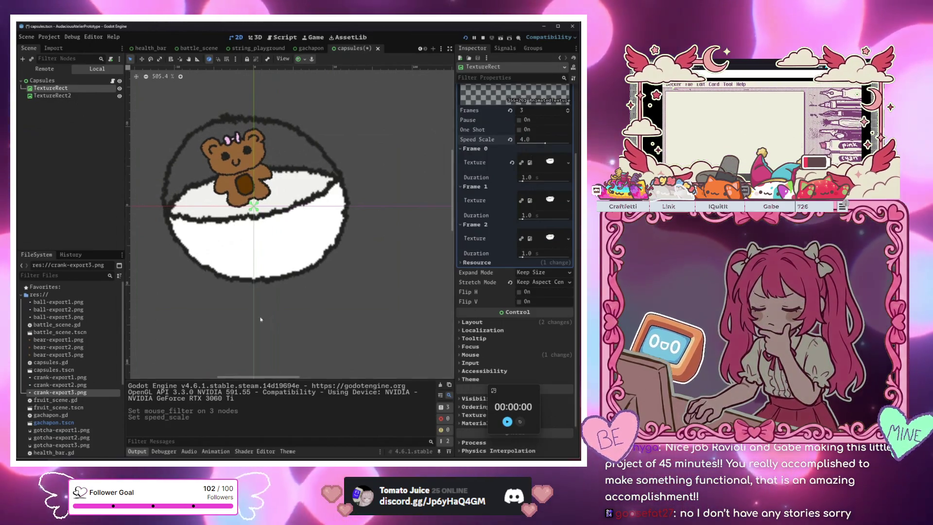
Step: Check the running game window, then return to TextureRect2 in the editor
click(70, 458)
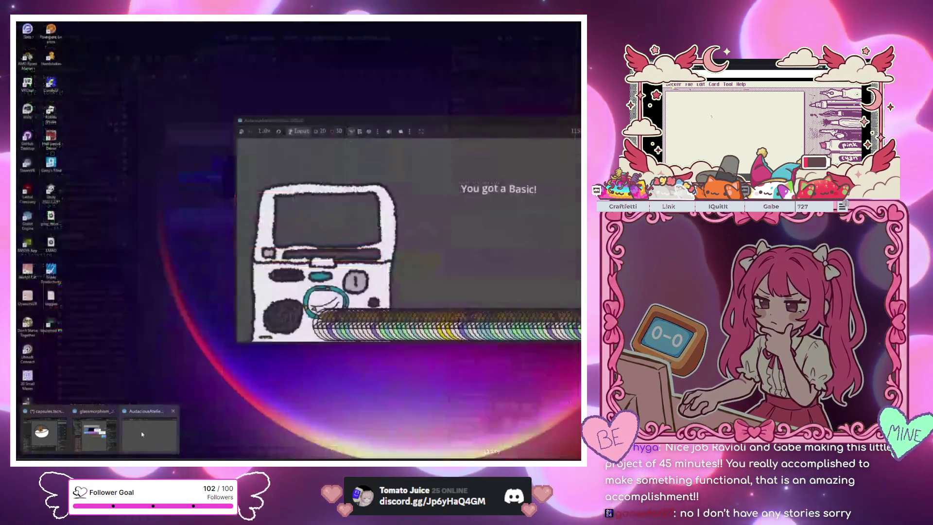
click(149, 432)
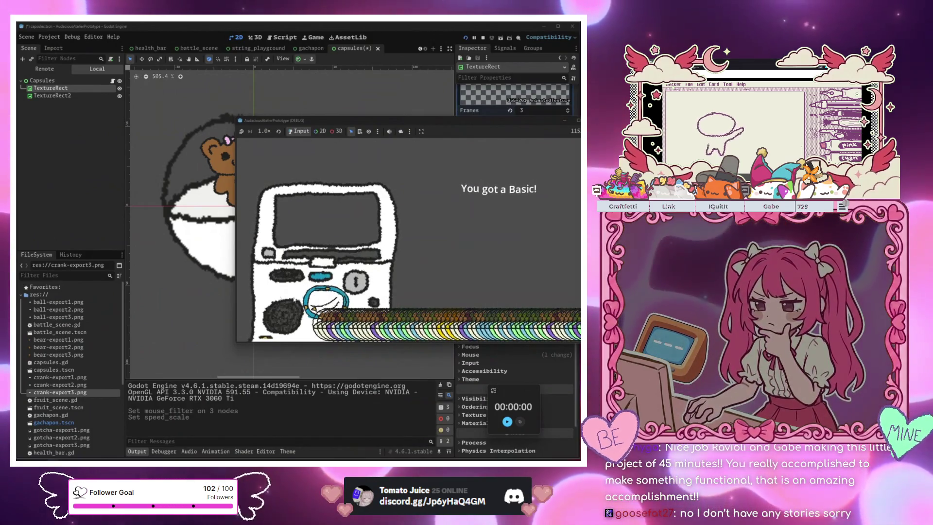
click(158, 277)
click(70, 96)
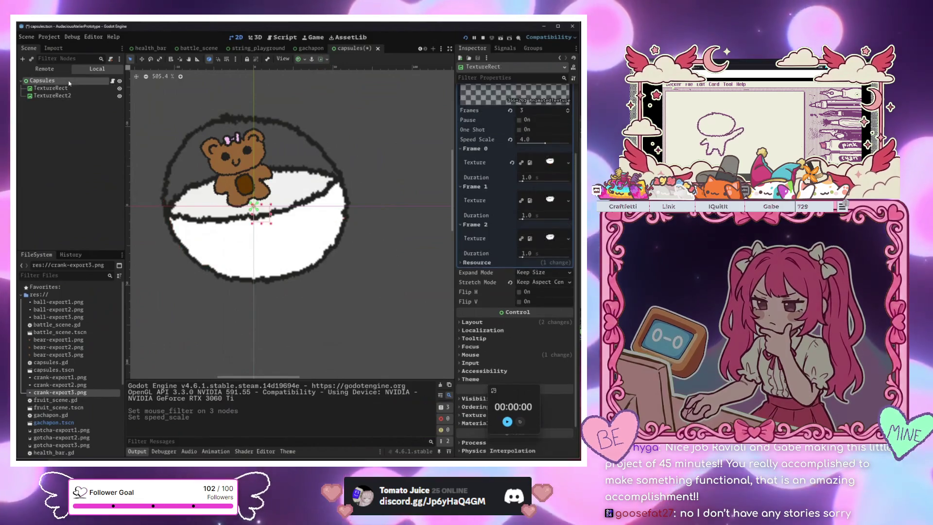
Step: Set Speed Scale 4.0 on the gachapon crank animation and on TextureRect2 in capsules
click(311, 48)
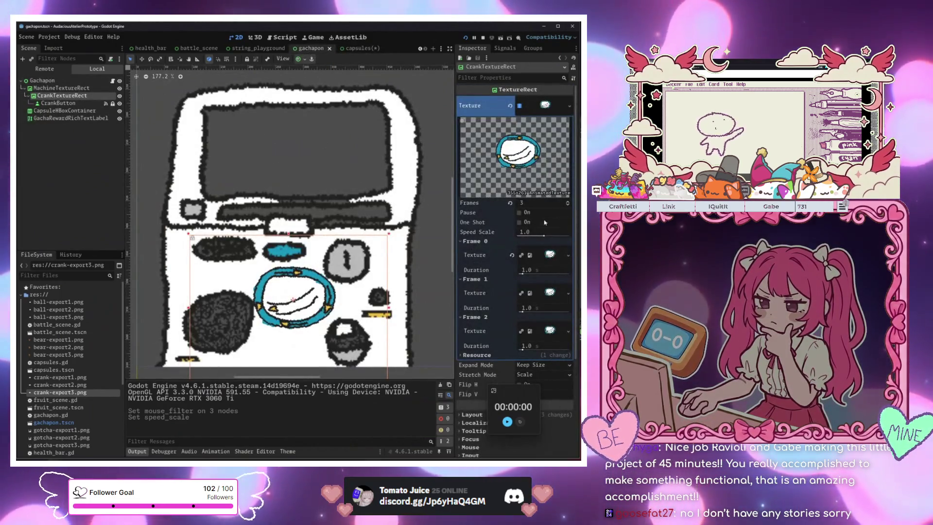
click(531, 232)
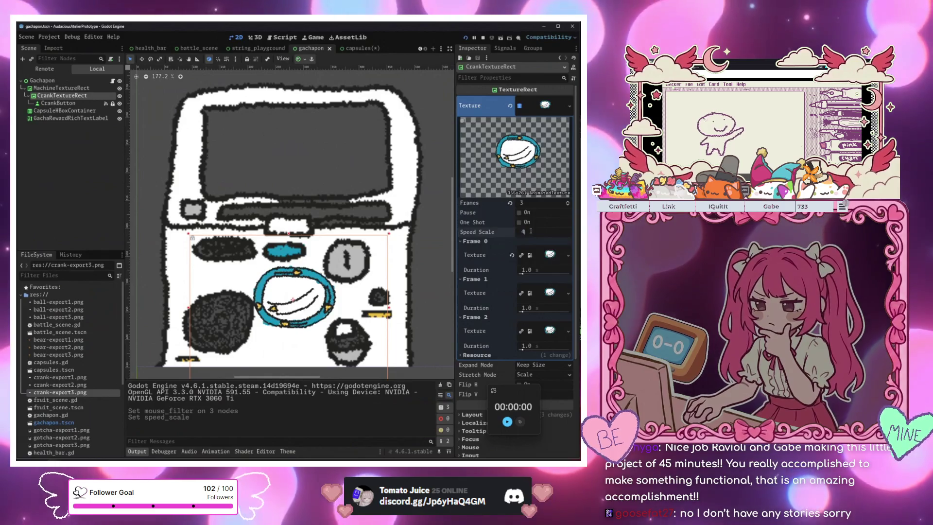
click(357, 48)
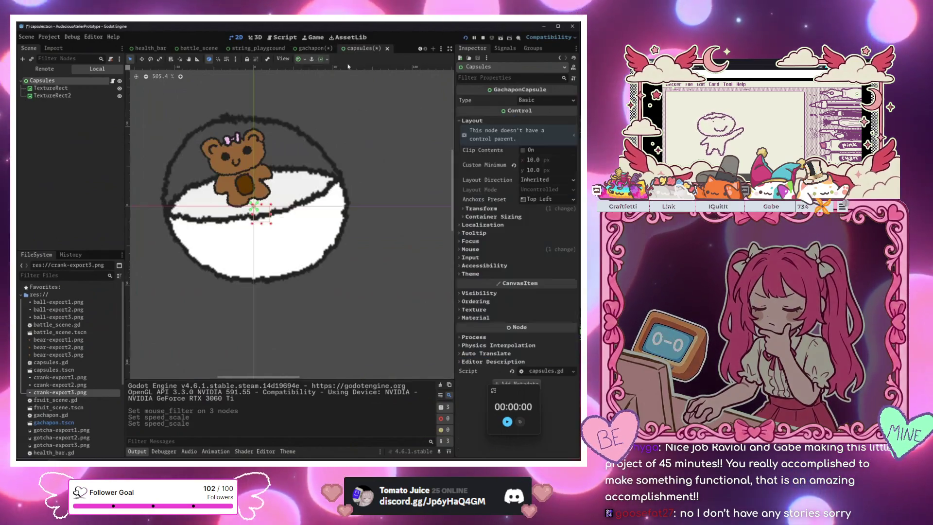
click(52, 95)
click(532, 110)
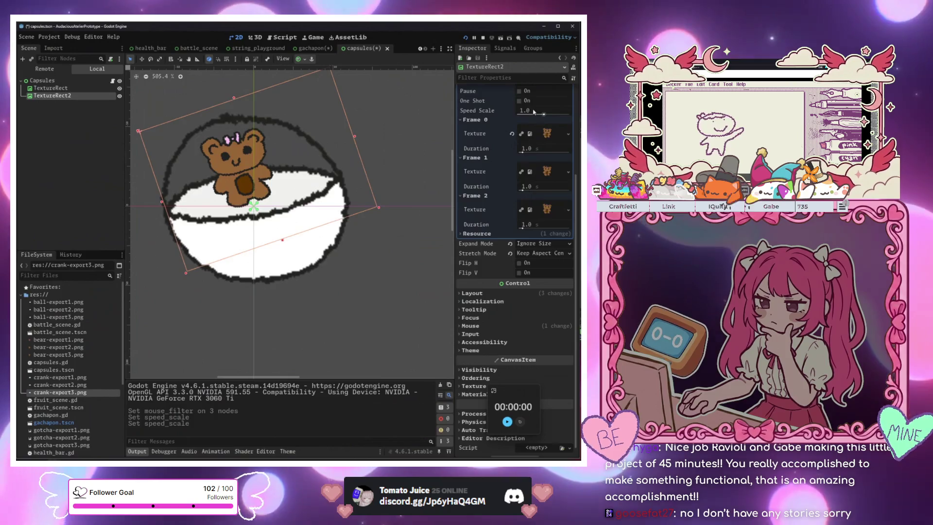
text(4)
key(Return)
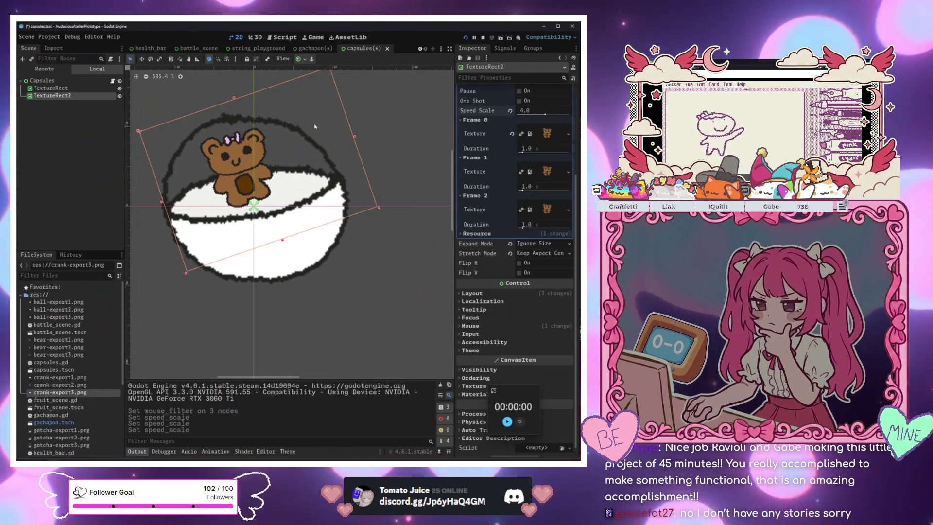
Step: Check the first capsule TextureRect, then open the gachapon.gd script
click(262, 327)
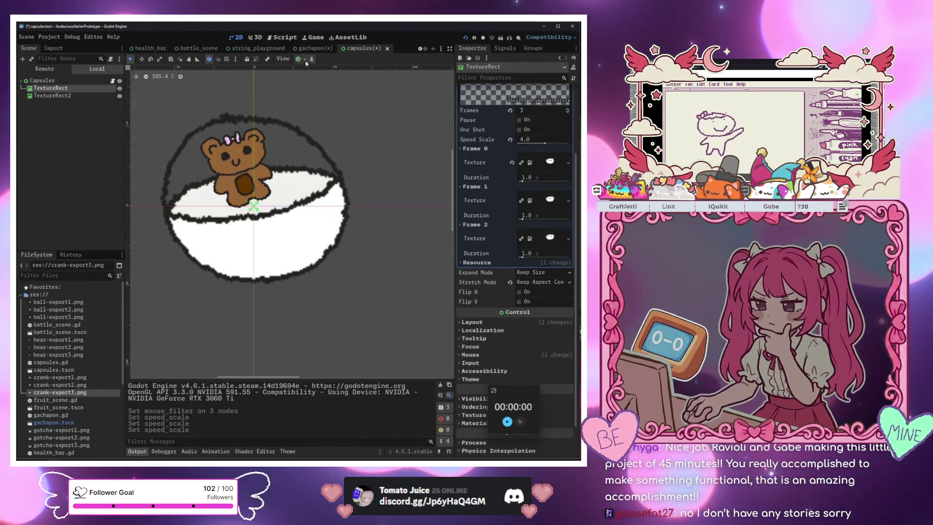
click(313, 48)
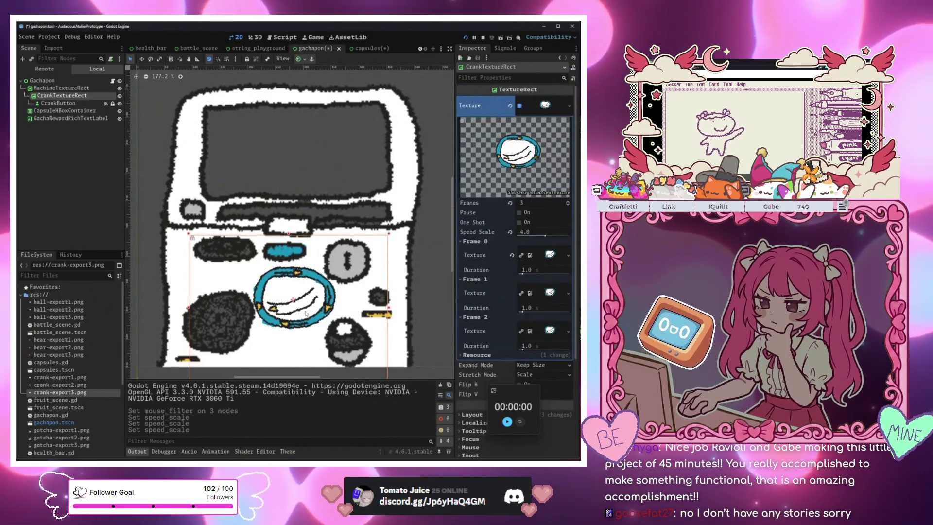
click(112, 80)
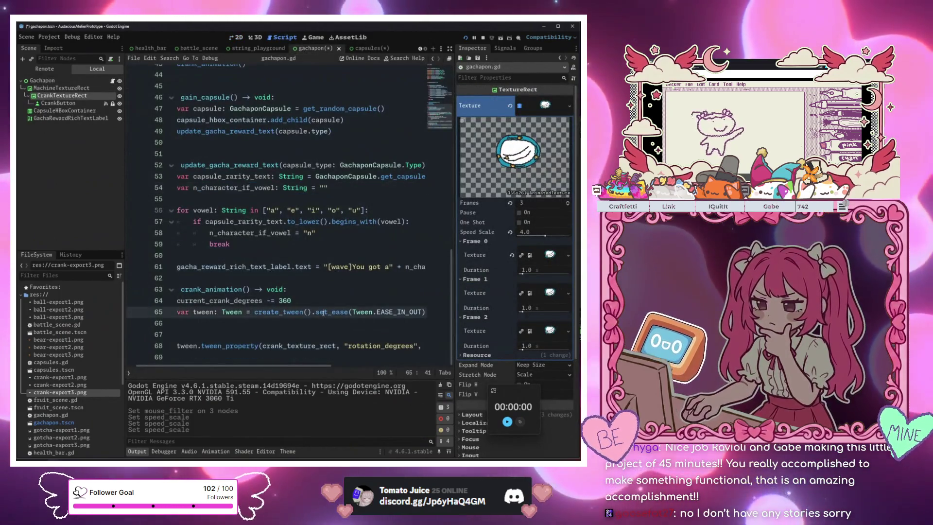
Step: Change line 64's crank degrees update from -= 360 to %= 360, then run with F5
click(271, 304)
key(BackSpace)
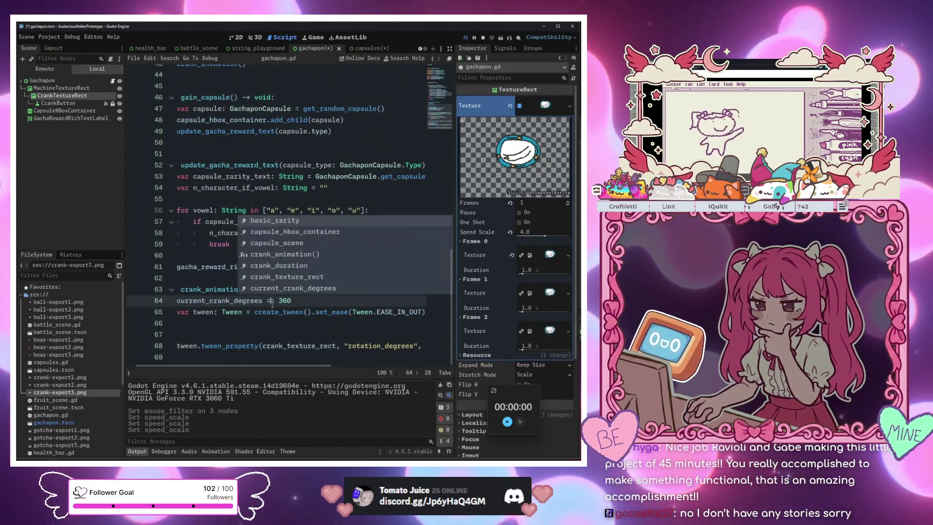
text(%)
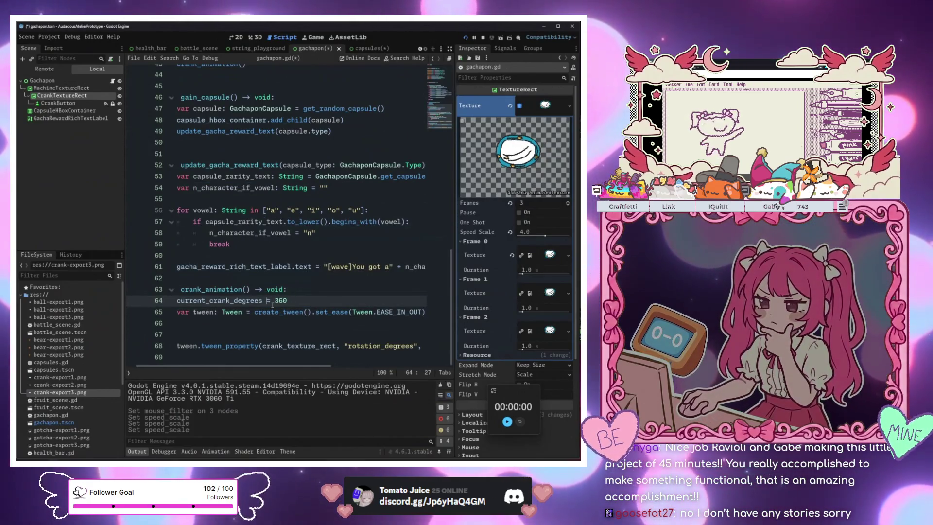
text(%)
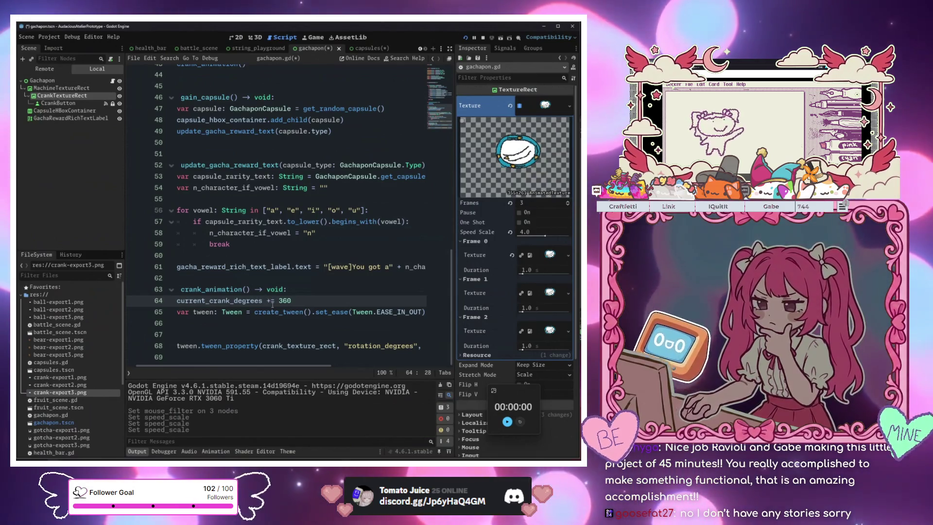
key(F5)
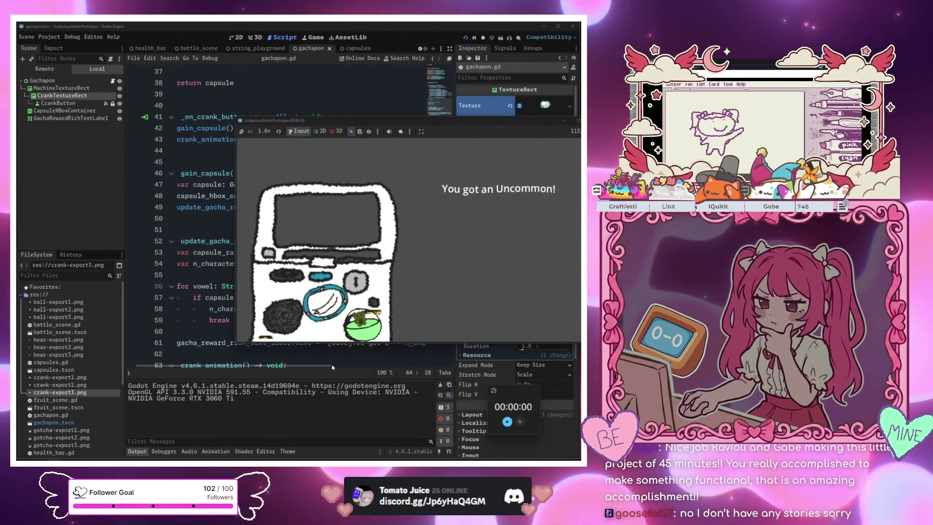
Step: Turn the crank nine times, stacking a row of capsule results
click(331, 313)
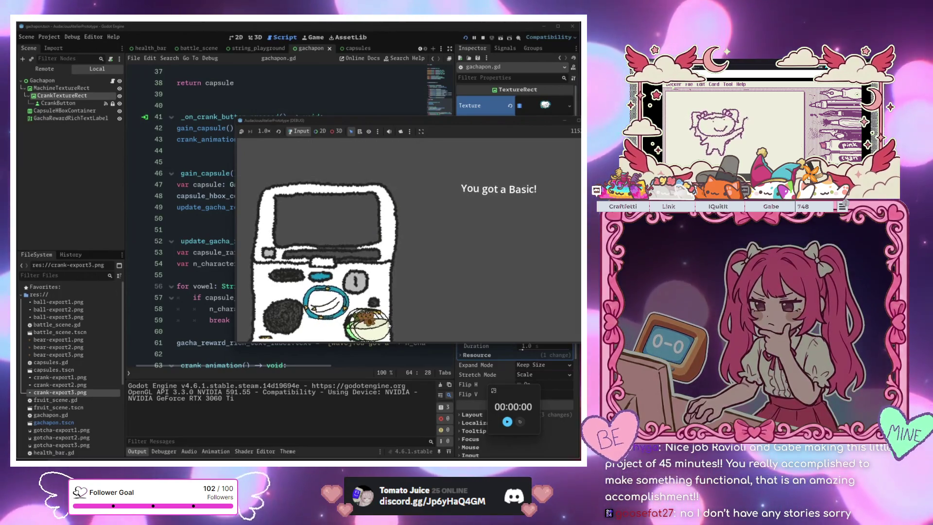
click(326, 307)
click(326, 307)
click(327, 307)
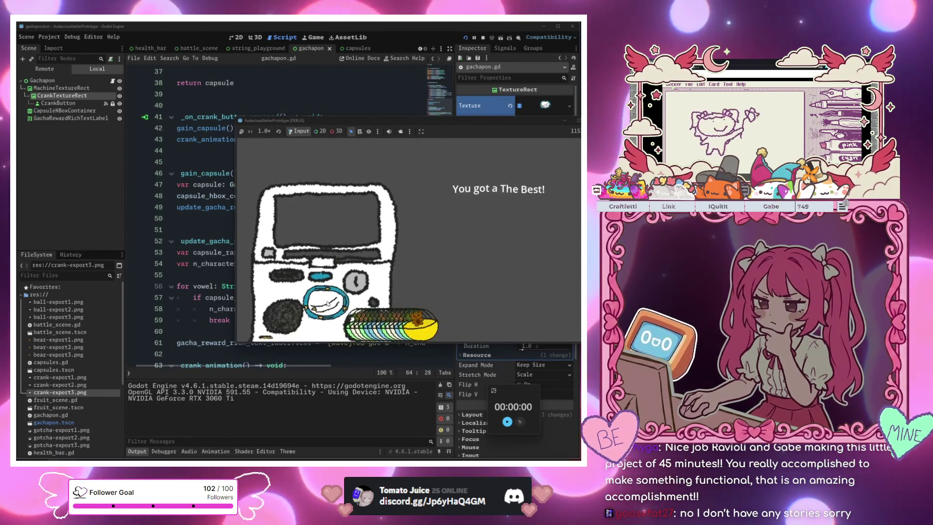
click(327, 304)
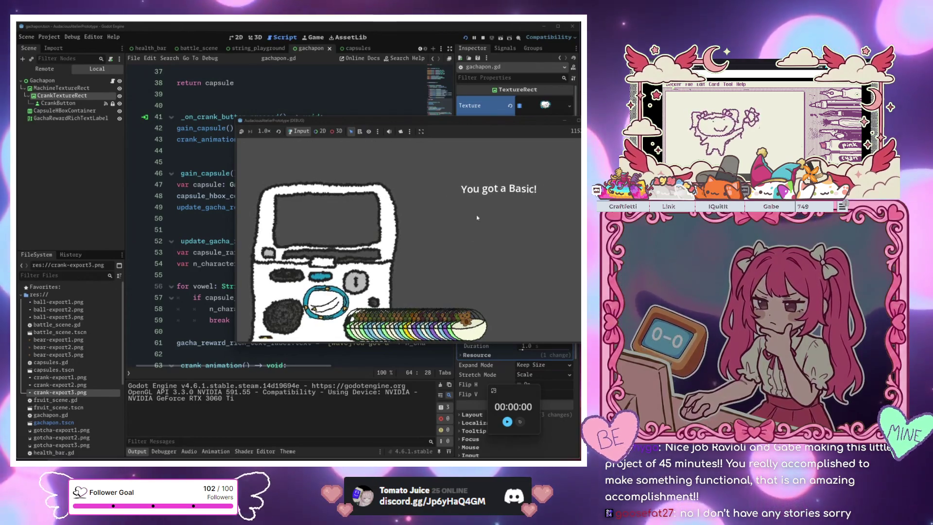
click(331, 307)
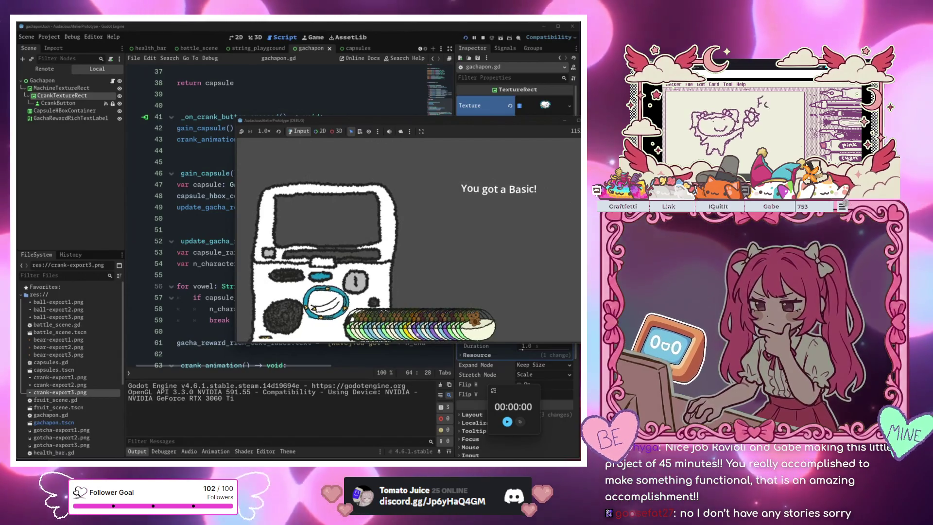
click(318, 301)
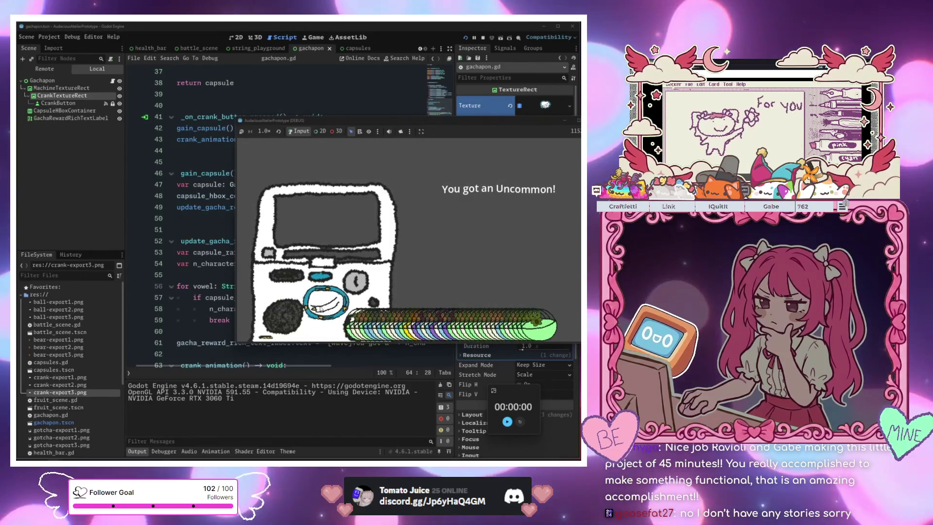
click(321, 306)
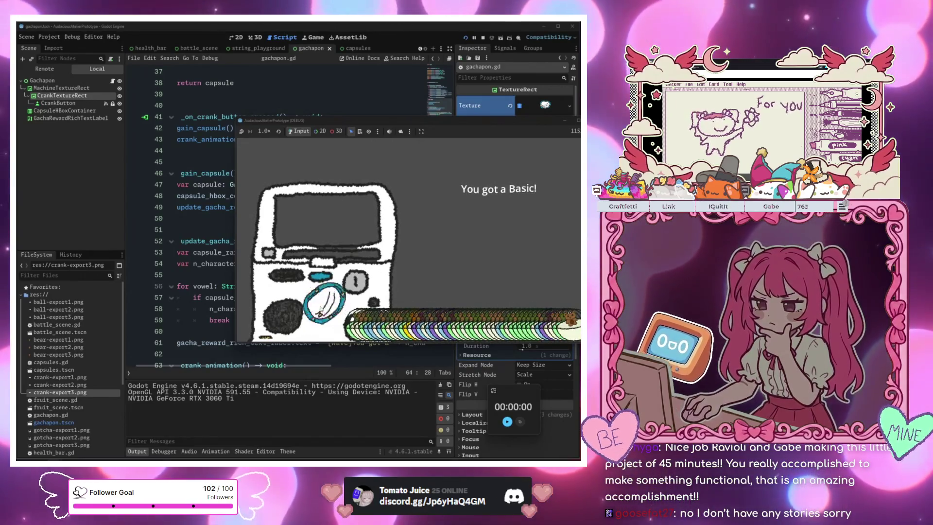
click(321, 308)
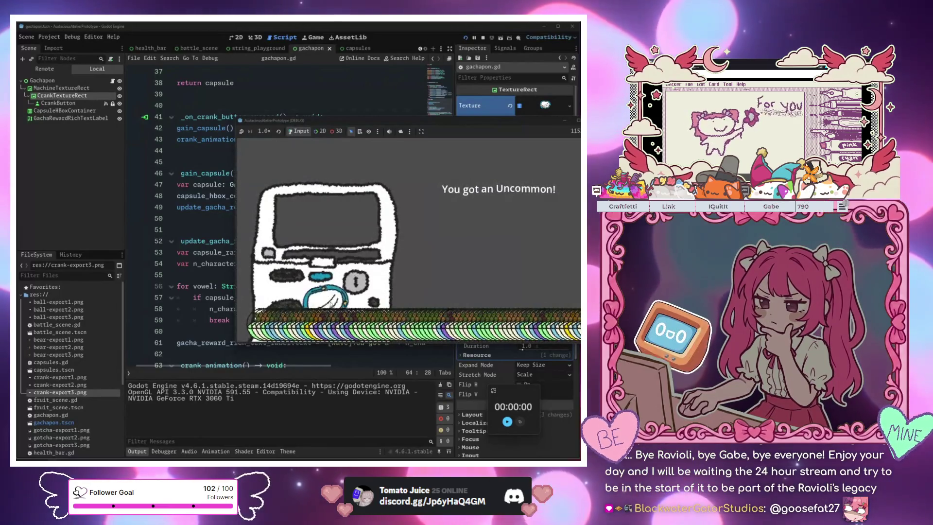
Step: Pull five more capsules, then stop the running game with F8
click(329, 304)
click(328, 304)
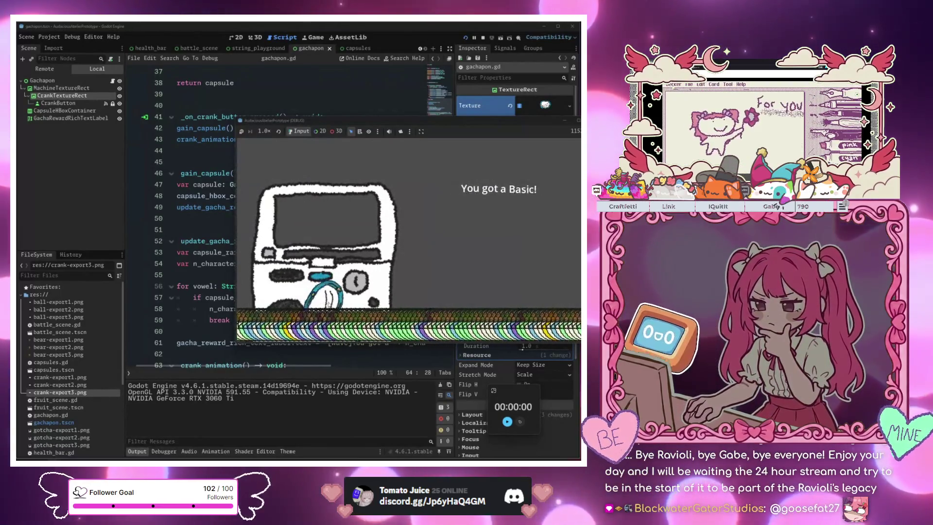
click(329, 306)
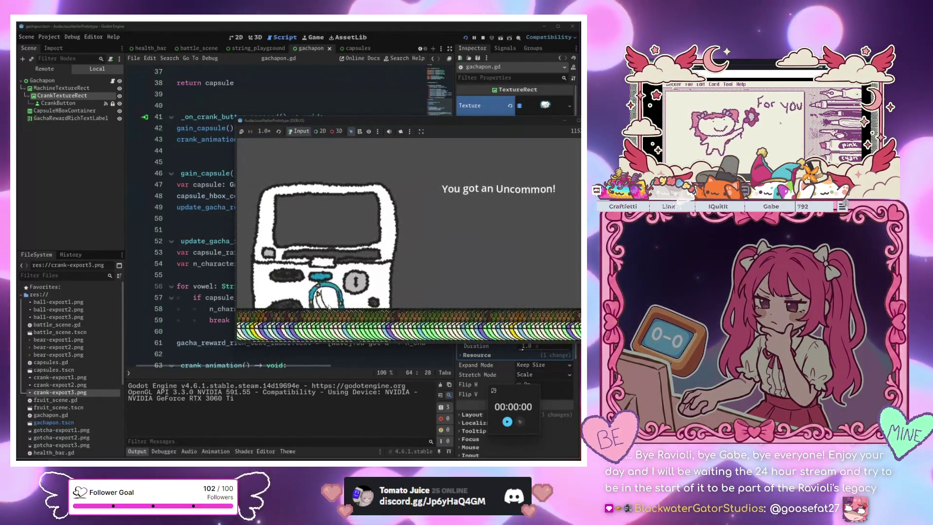
click(330, 306)
click(330, 305)
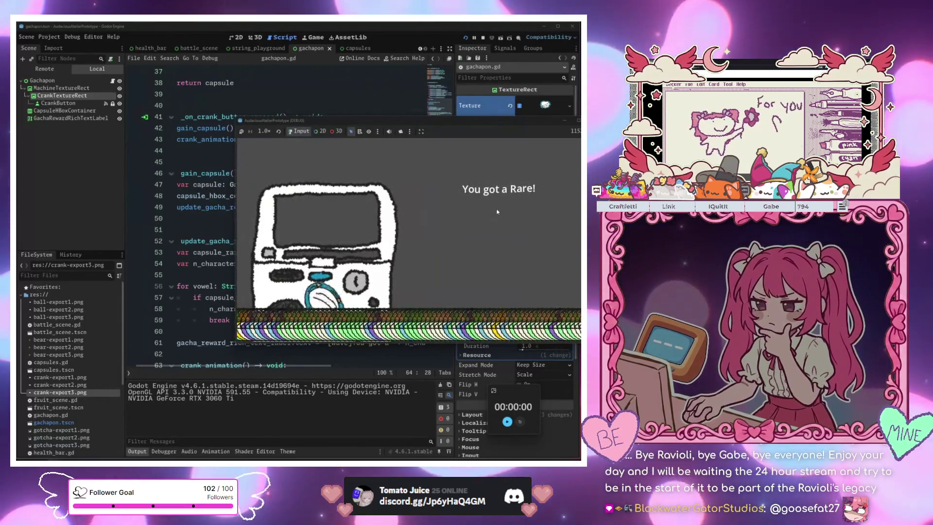
key(F8)
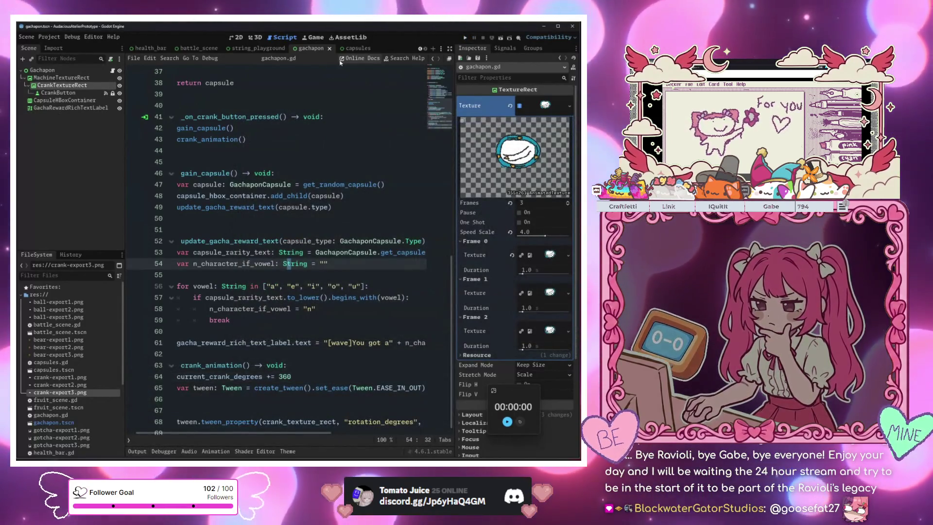
Step: Move from gachapon.gd's crank_animation line to the script with the amount_of_bananas checks on line 20
click(326, 144)
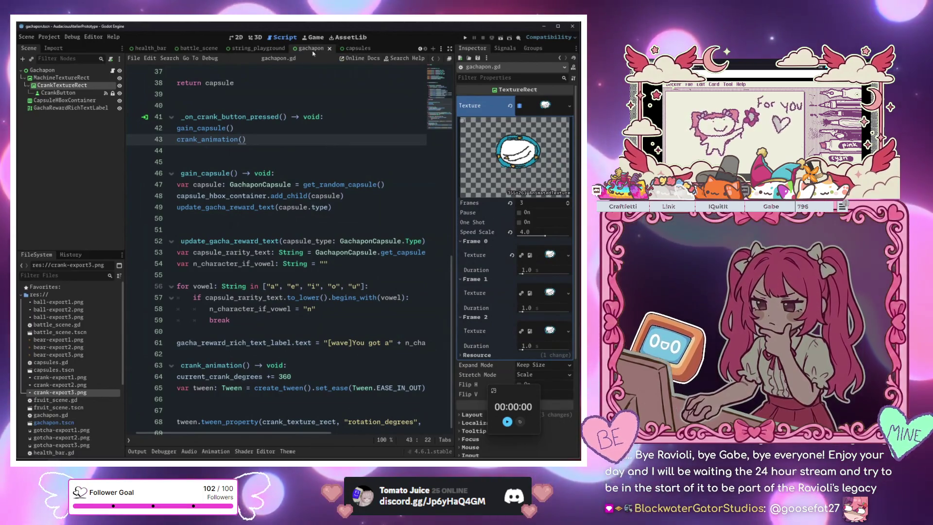
click(323, 48)
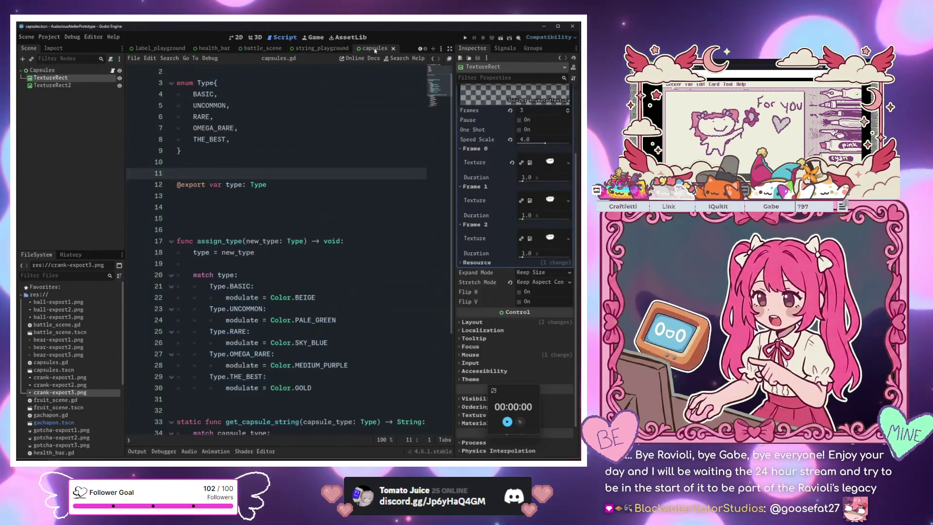
click(313, 218)
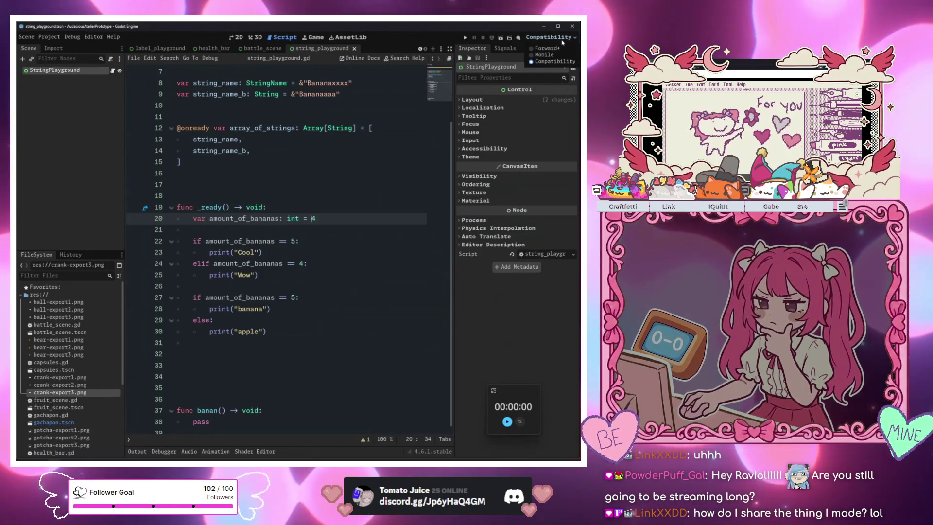
Step: Close the renderer list keeping Compatibility, place the cursor at line 15, and show the Project menu
click(562, 42)
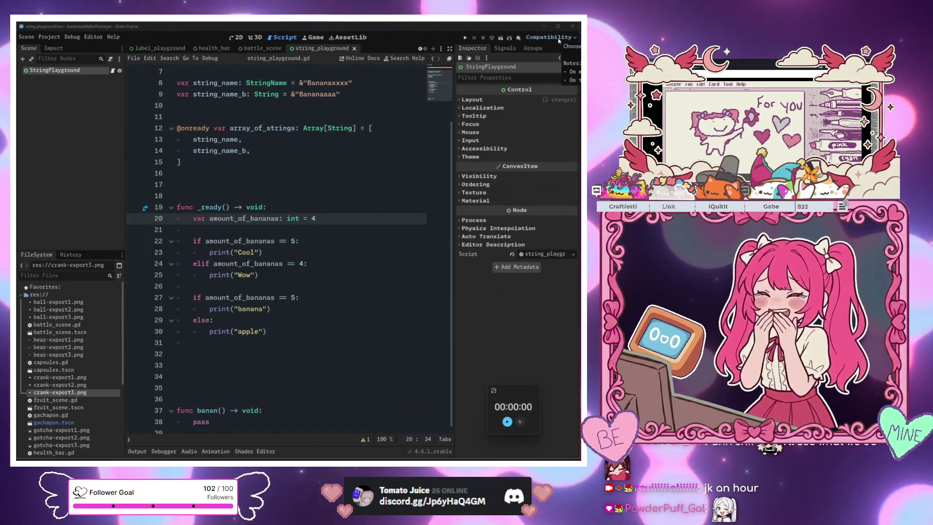
click(298, 159)
click(49, 37)
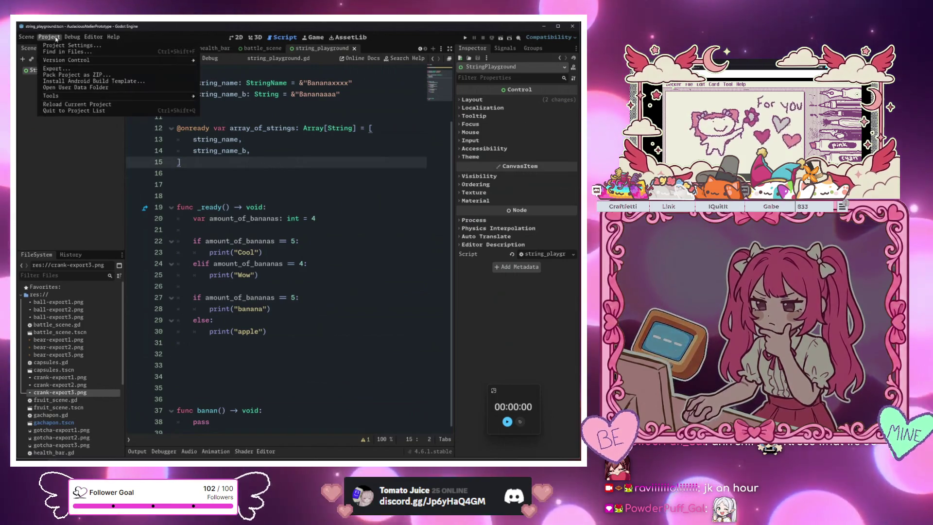
Step: Add a Web export preset, reposition and enlarge the Export window, and start Export Project
click(78, 70)
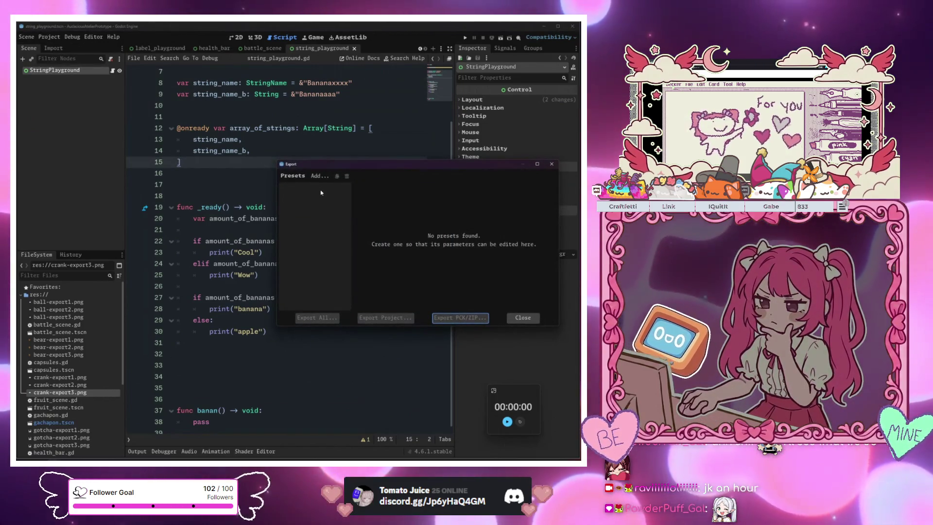
click(320, 176)
click(337, 249)
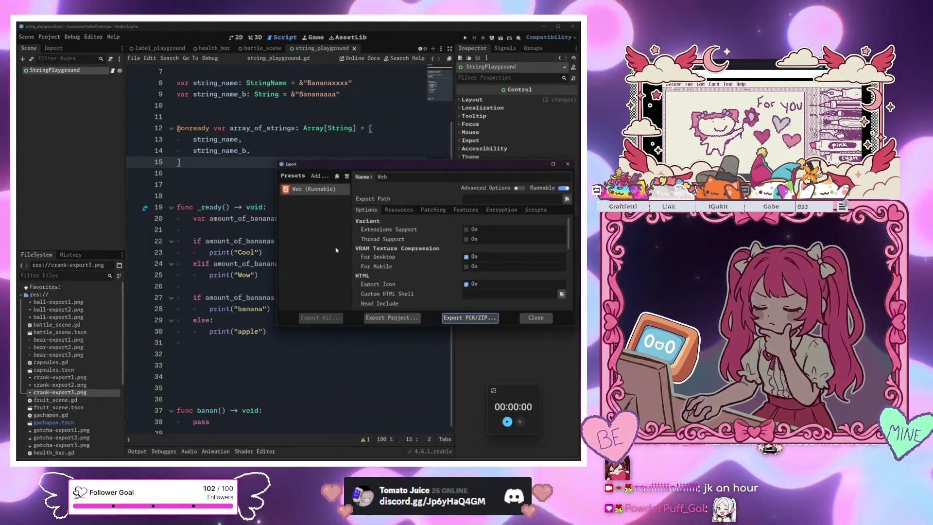
mouse_move(321, 164)
mouse_down()
mouse_move(268, 163)
mouse_move(156, 109)
mouse_up()
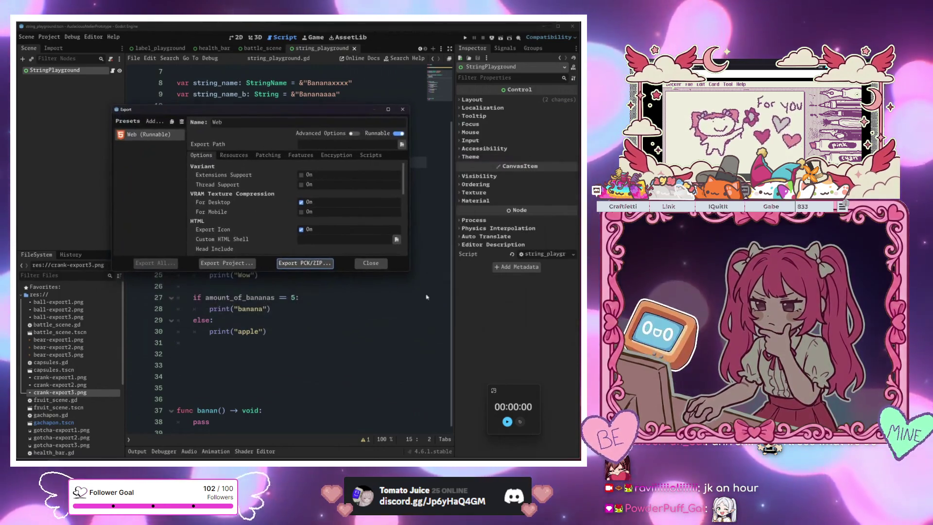
drag(409, 270, 508, 345)
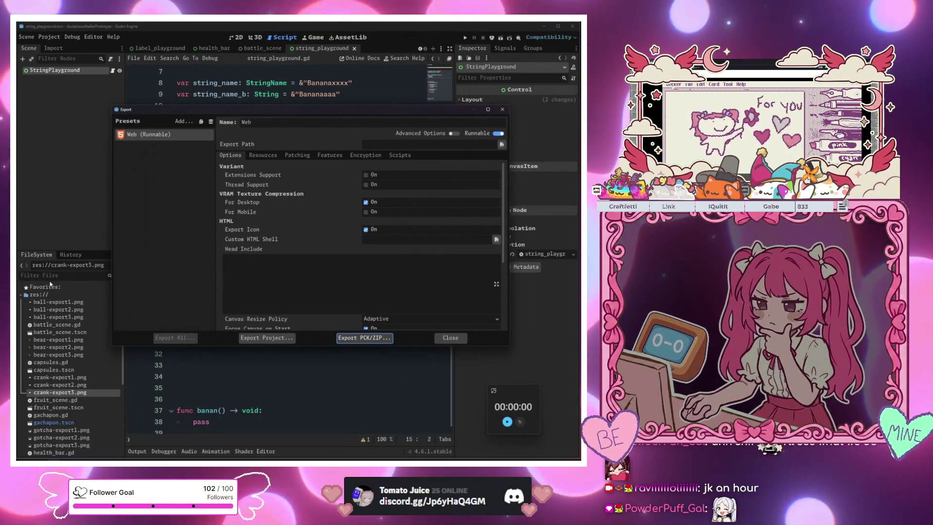
click(257, 339)
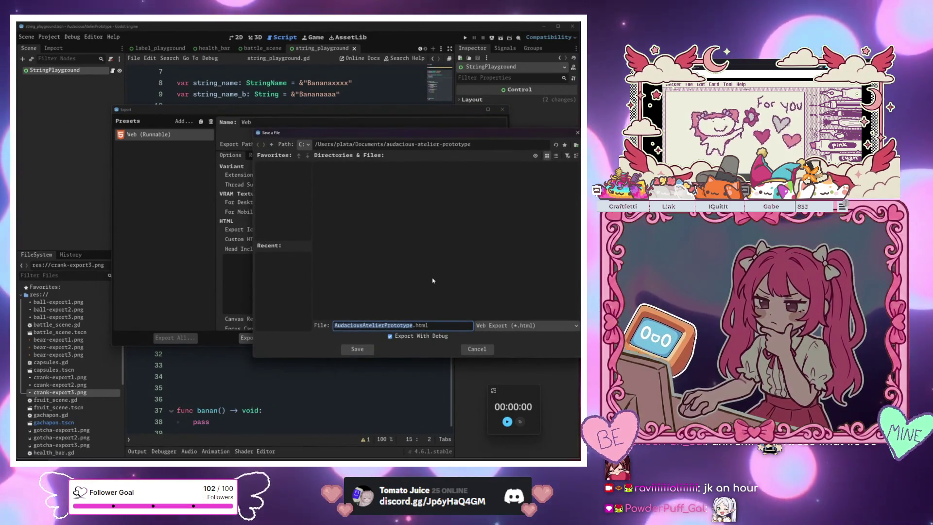
Step: Cancel saving the index.html export in Documents and open a new browser tab
text(index)
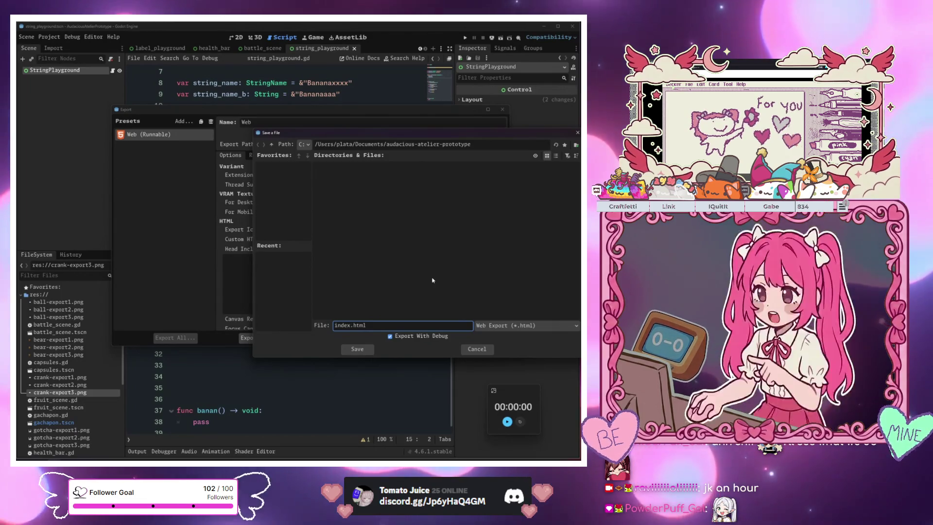
drag(420, 136, 391, 144)
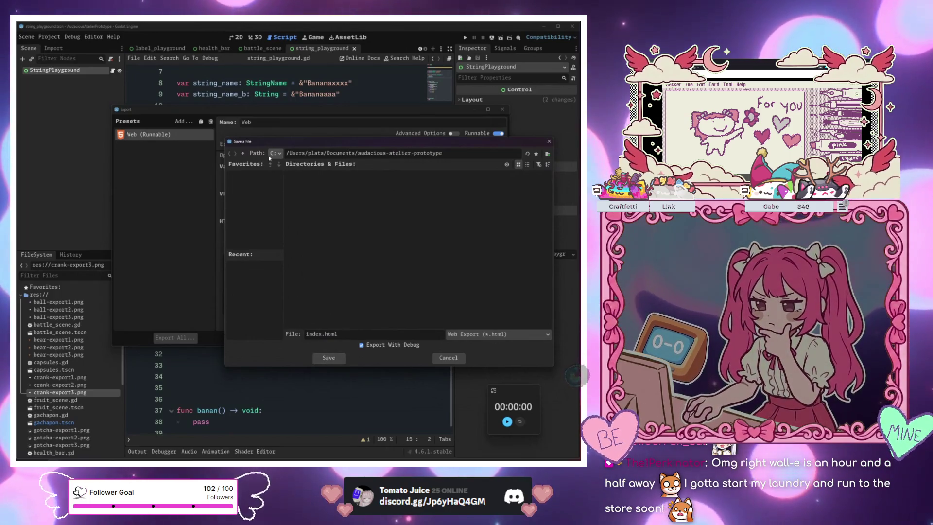
click(243, 153)
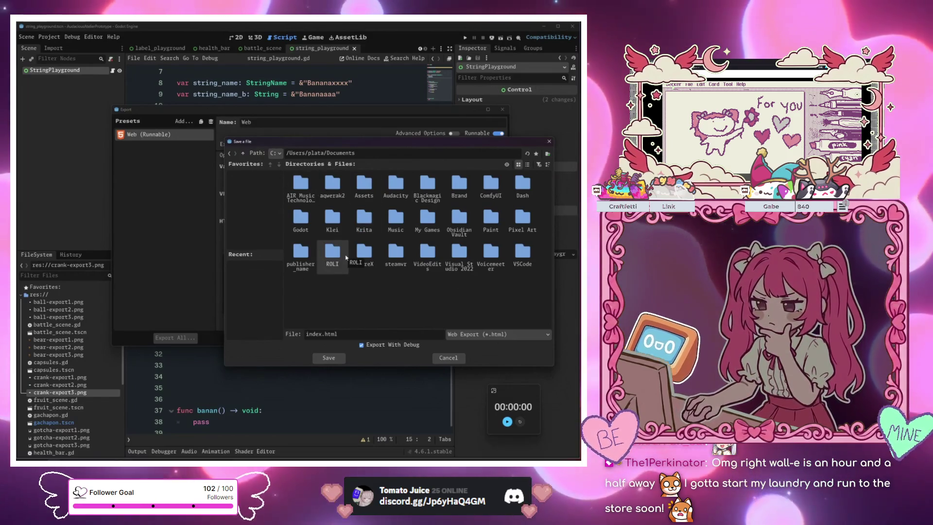
key(Escape)
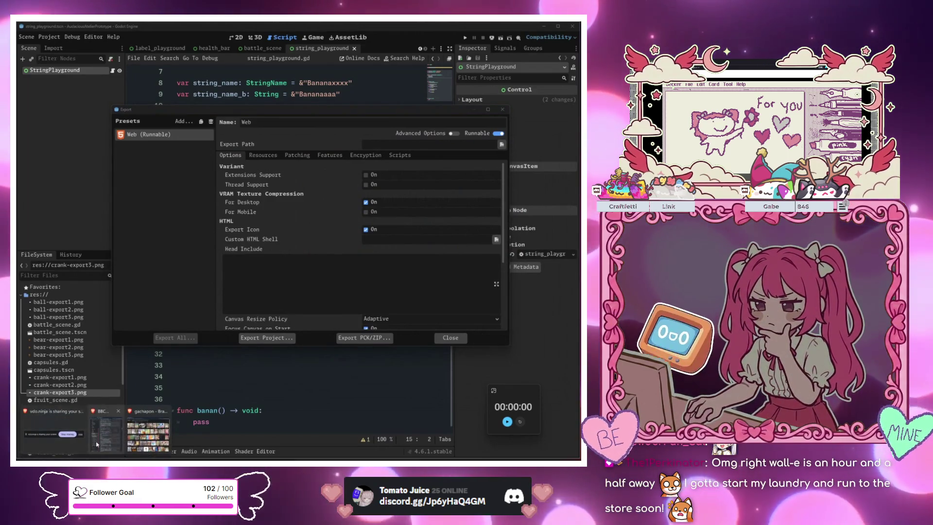
key(alt+Tab)
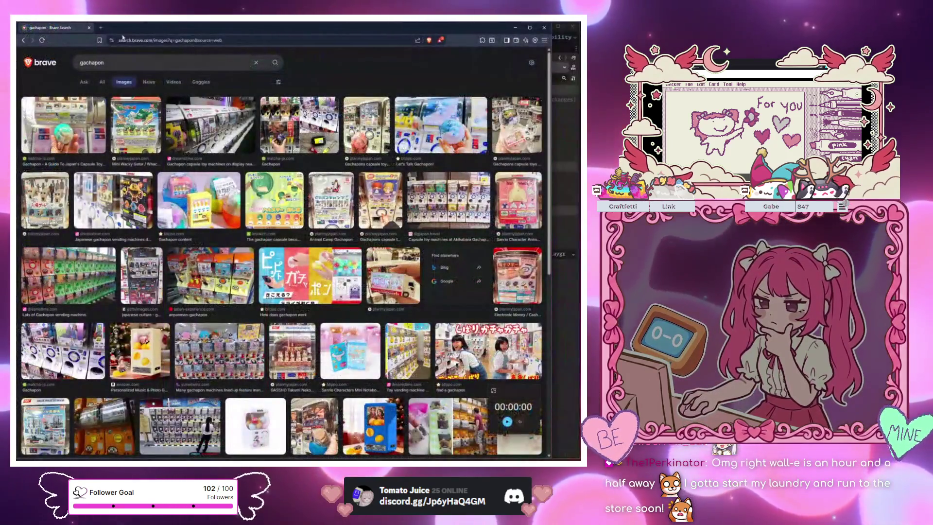
key(ctrl+t)
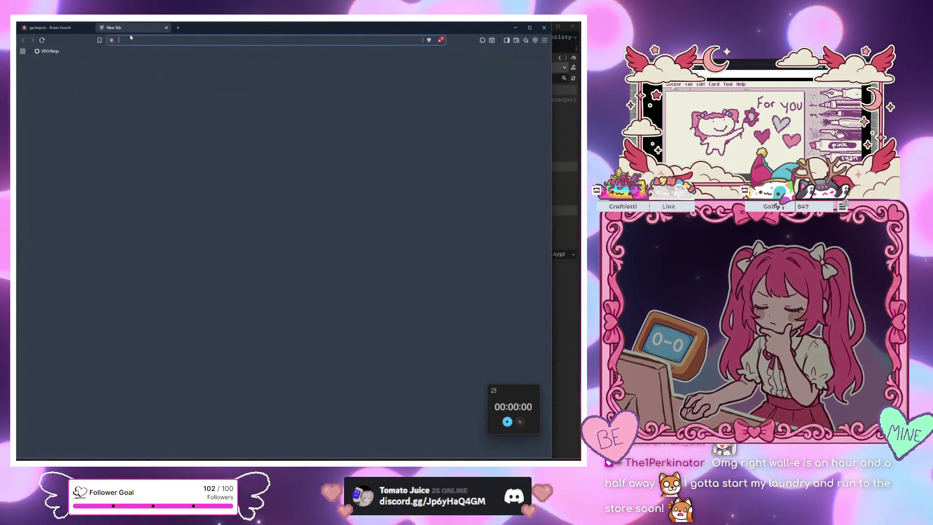
Step: Load itch.io, maximize the browser, and choose Upload new project from the account menu
text(itch.io)
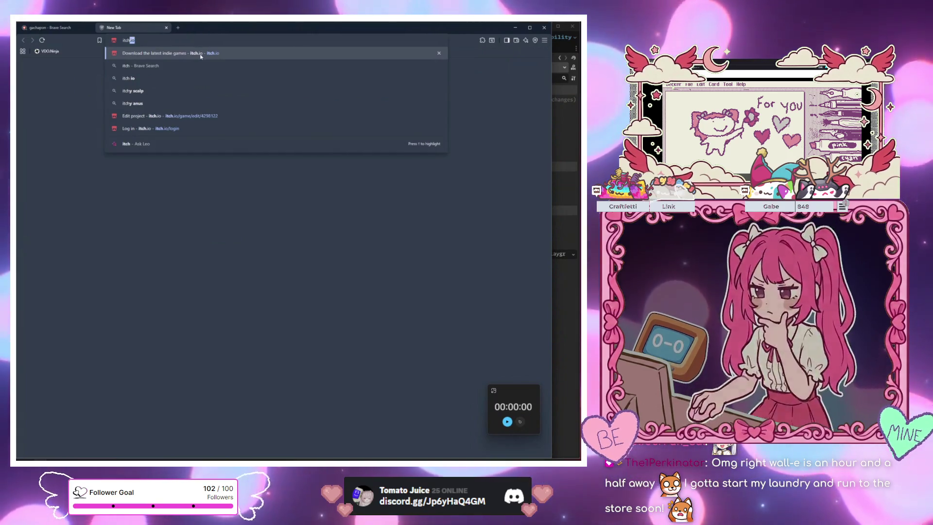
click(194, 53)
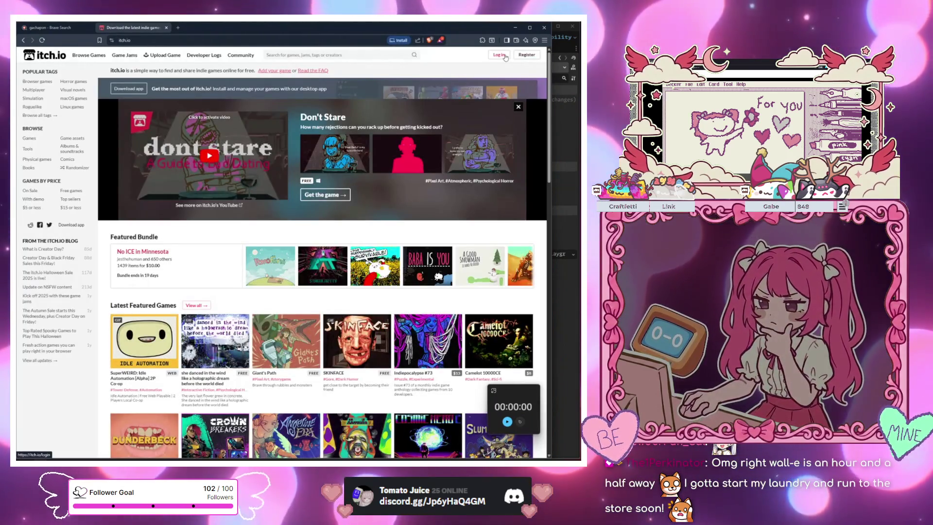
key(alt+Tab)
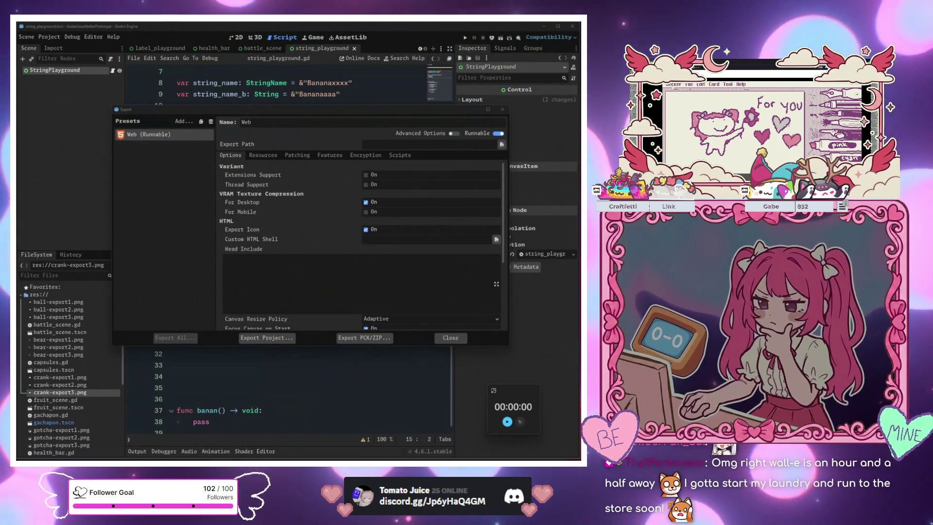
key(alt+Tab)
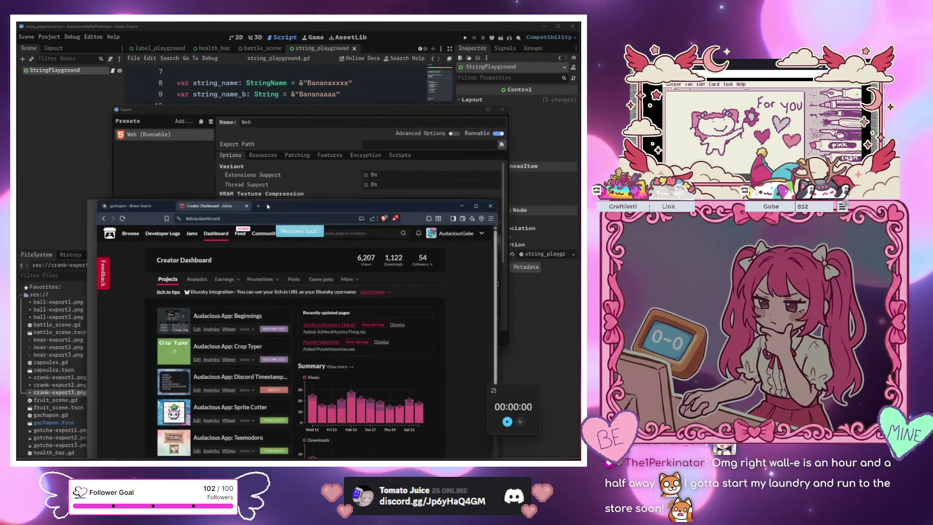
double_click(316, 54)
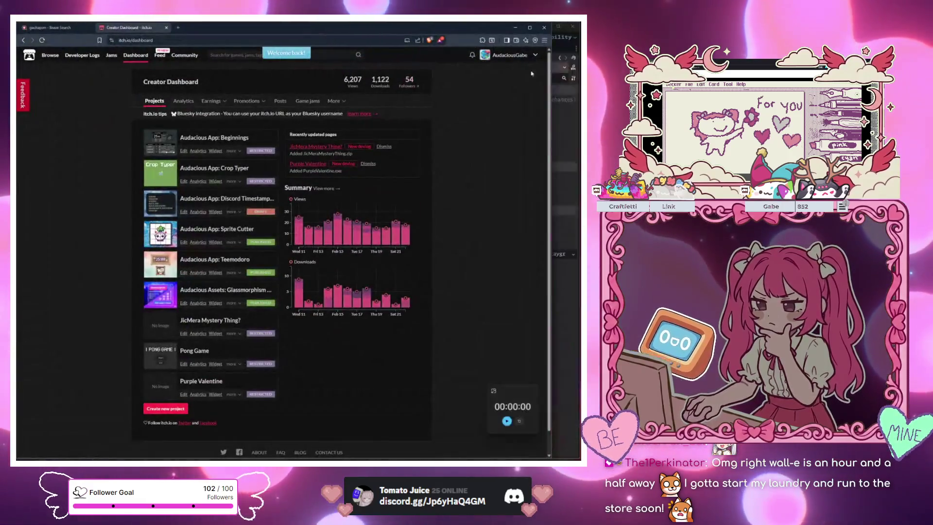
click(507, 54)
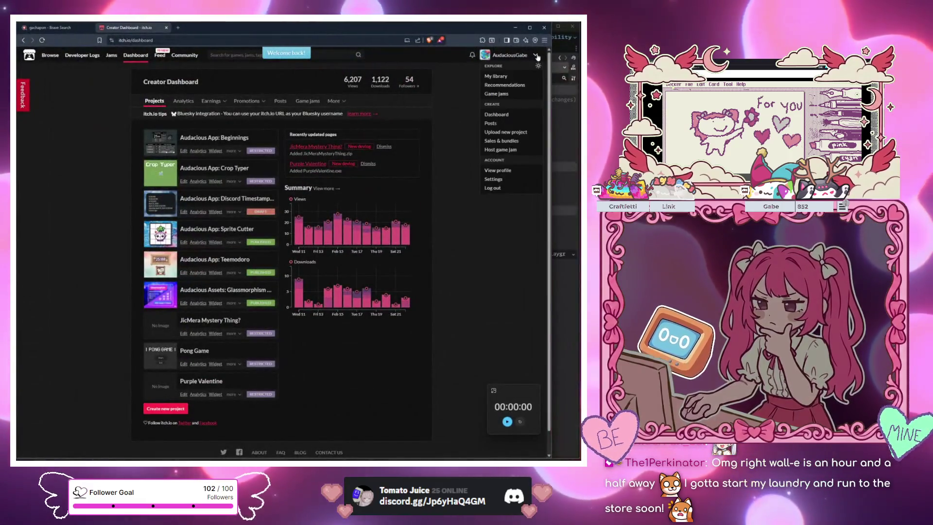
click(527, 134)
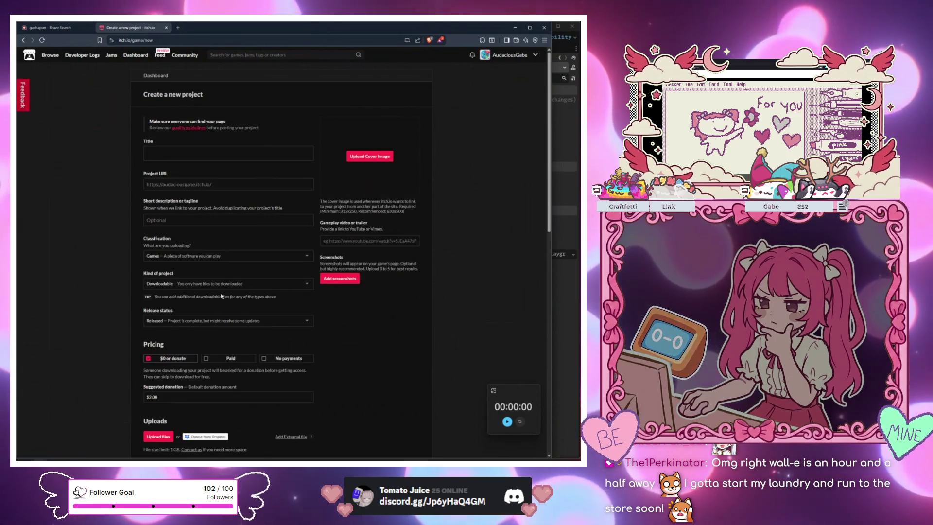
Step: Set the itch.io project kind to HTML and pricing to no payments
scroll(180, 183, down, 3)
click(178, 219)
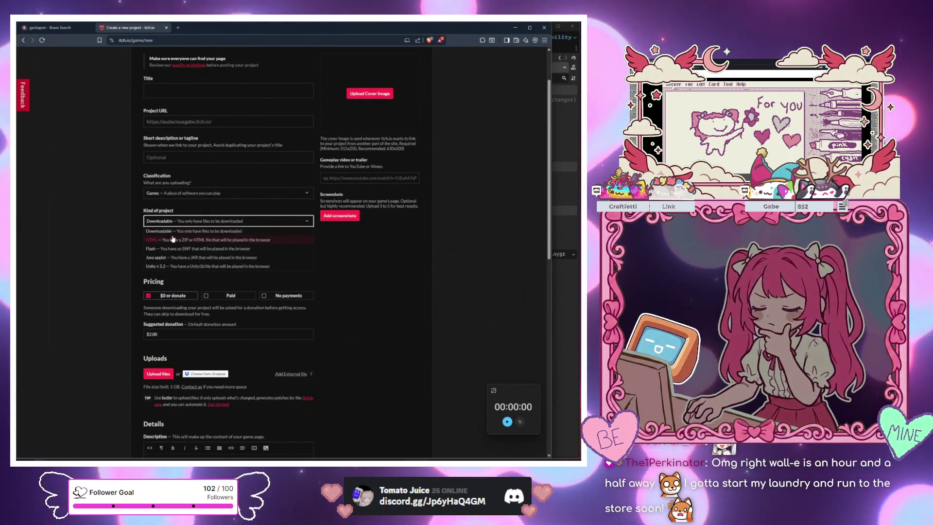
click(172, 239)
scroll(119, 249, down, 3)
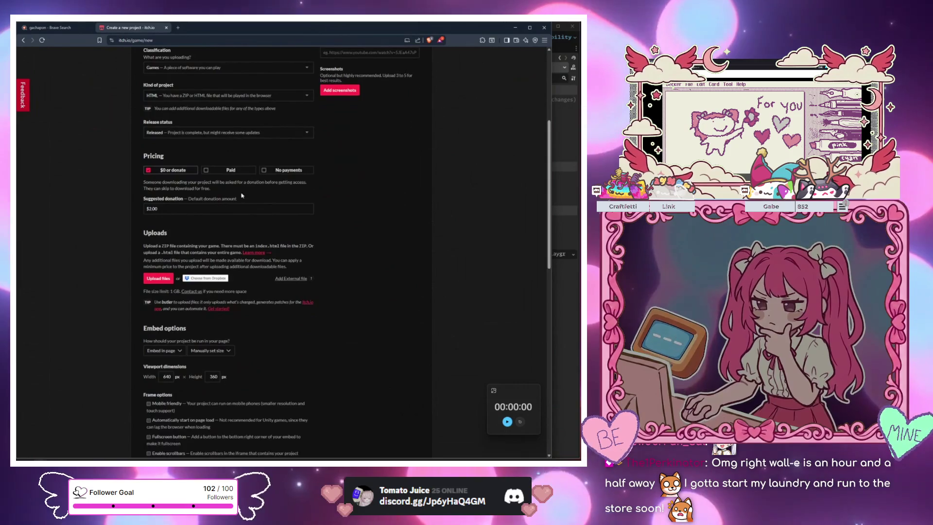
click(278, 172)
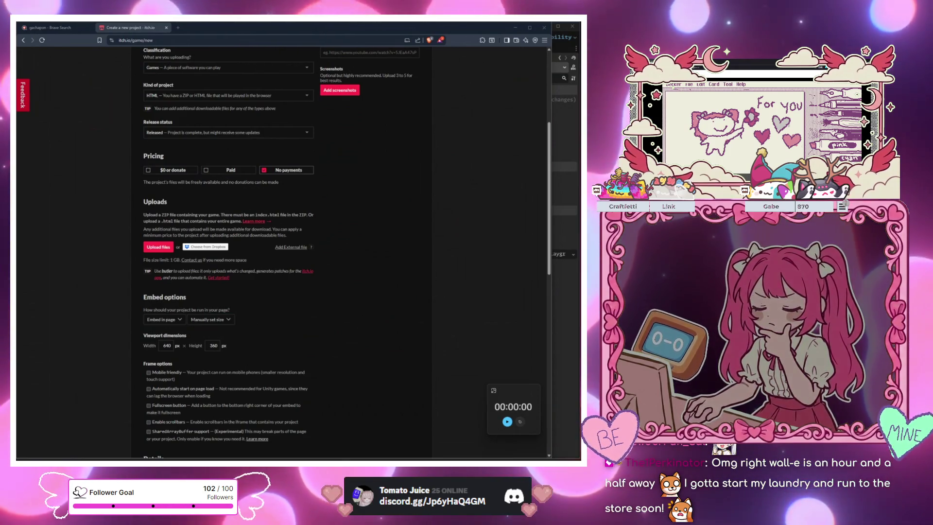
Step: Restrict the project page's visibility, then return to Godot's Web export window
scroll(216, 223, down, 3)
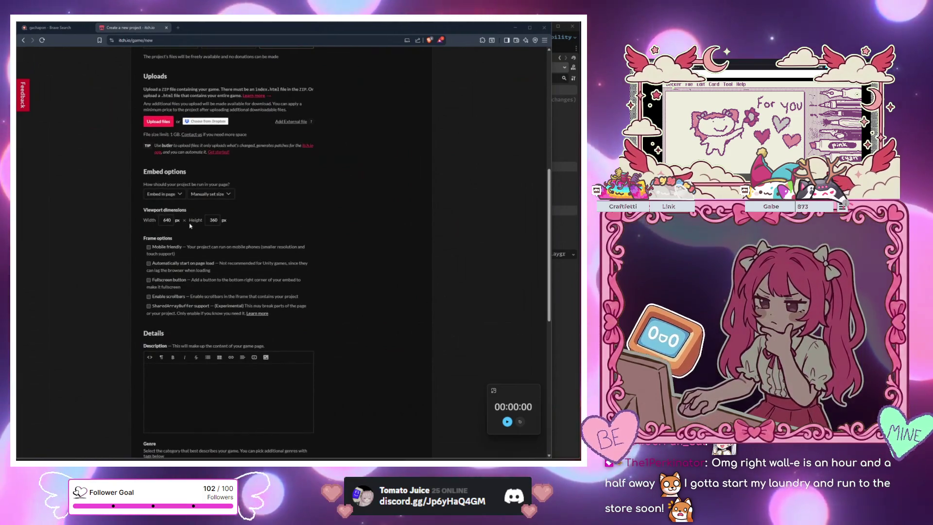
scroll(217, 223, down, 7)
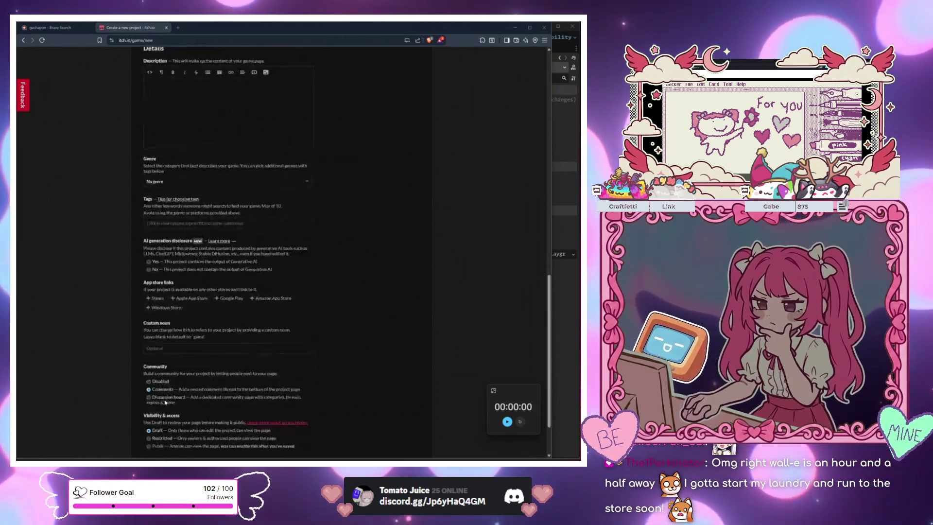
click(156, 373)
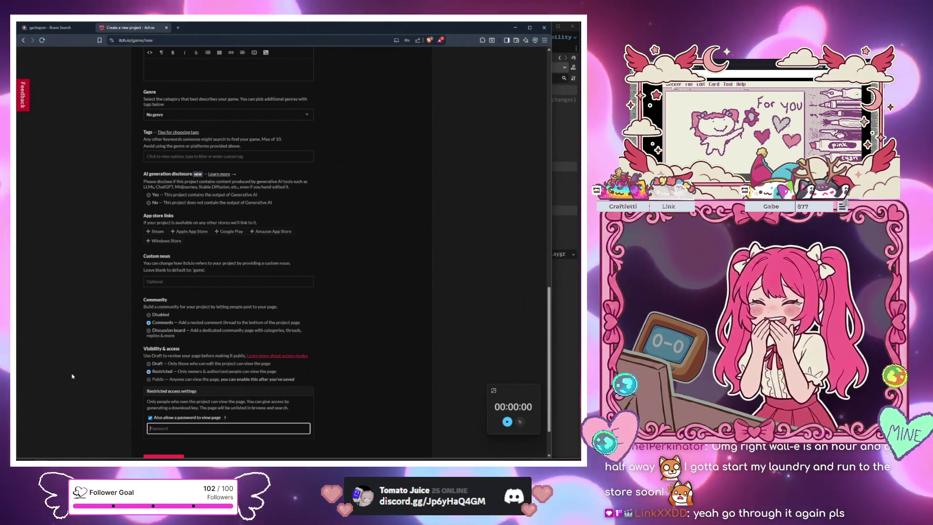
scroll(389, 274, up, 5)
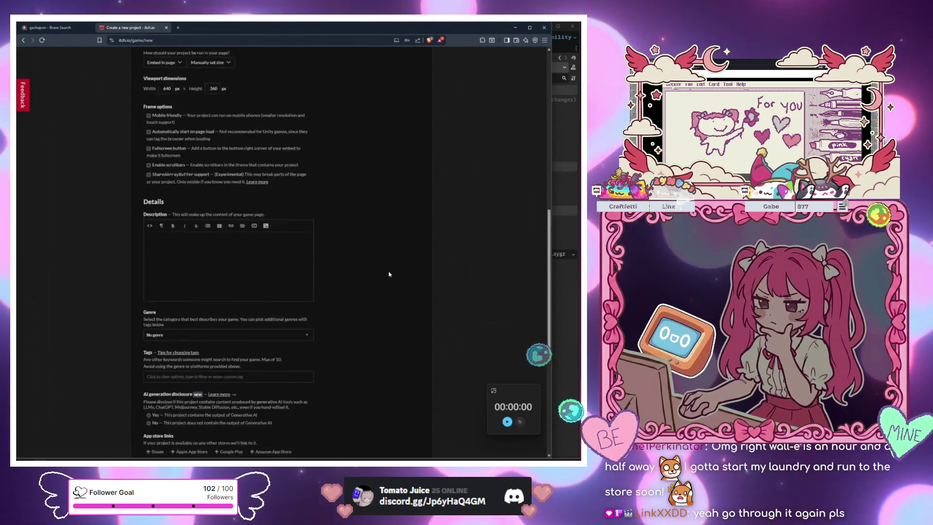
scroll(389, 274, up, 10)
click(563, 103)
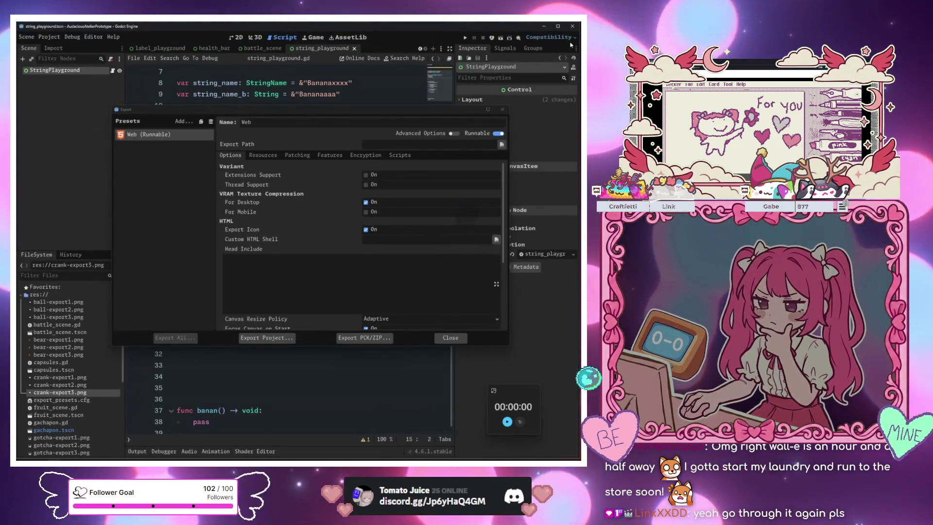
Step: Reopen the Export dialog, check the Add... platform list, and export the Web (Runnable) preset
click(502, 108)
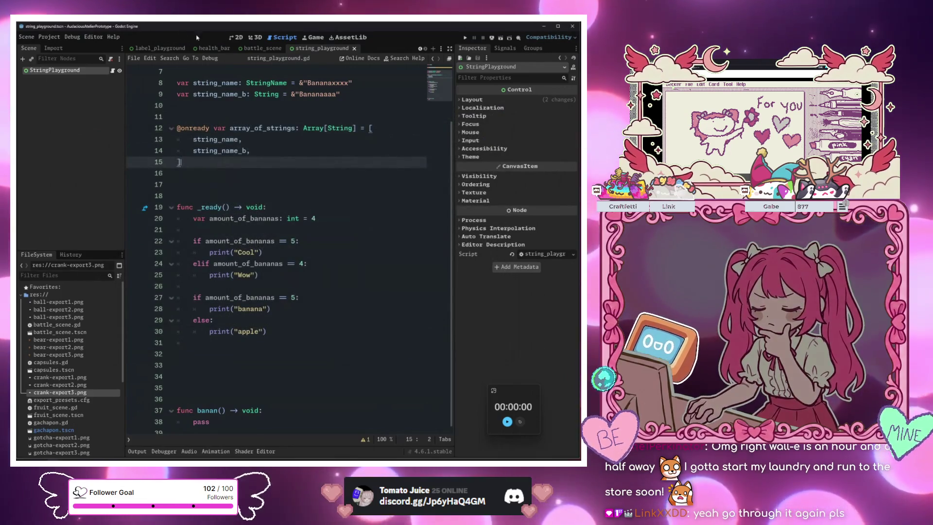
click(59, 38)
click(64, 69)
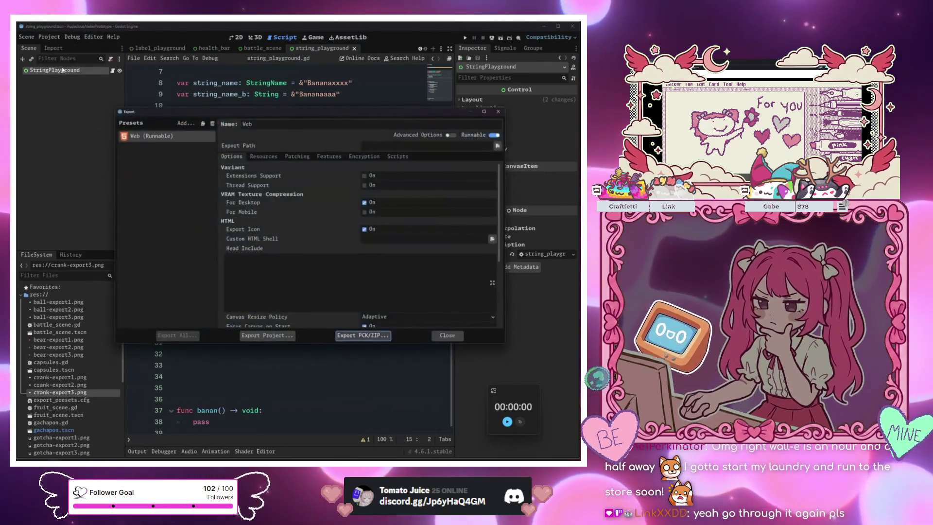
click(184, 121)
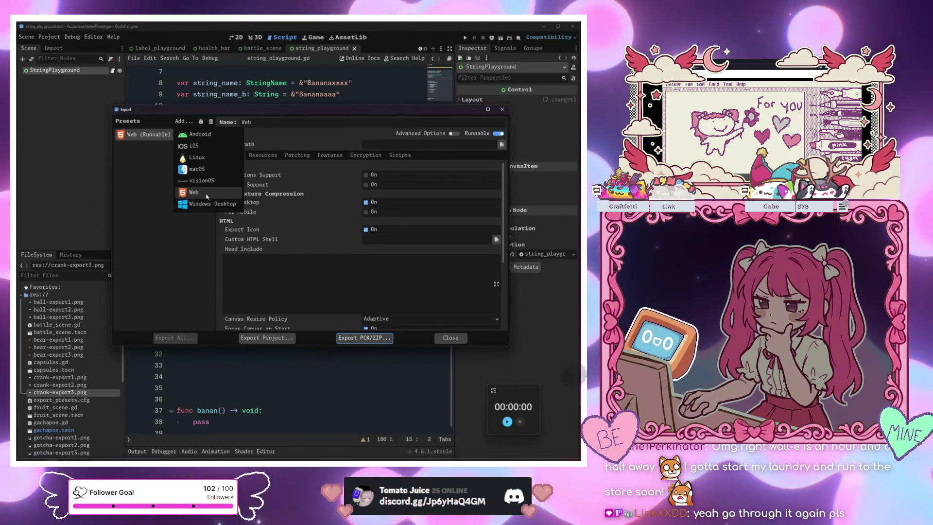
click(139, 134)
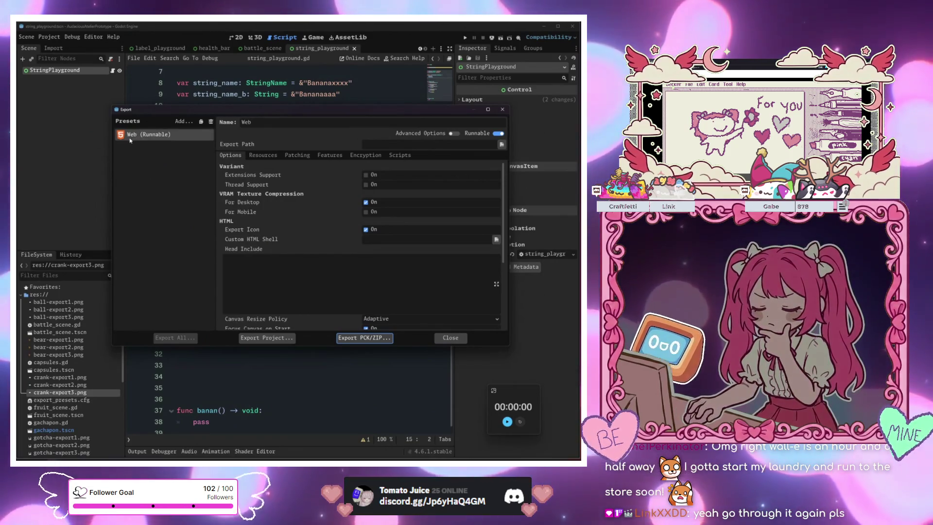
click(171, 139)
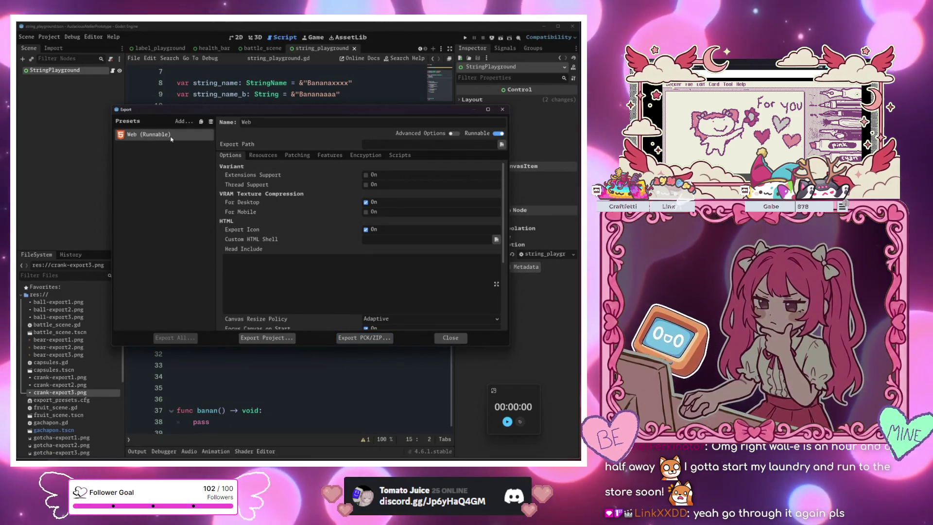
click(264, 338)
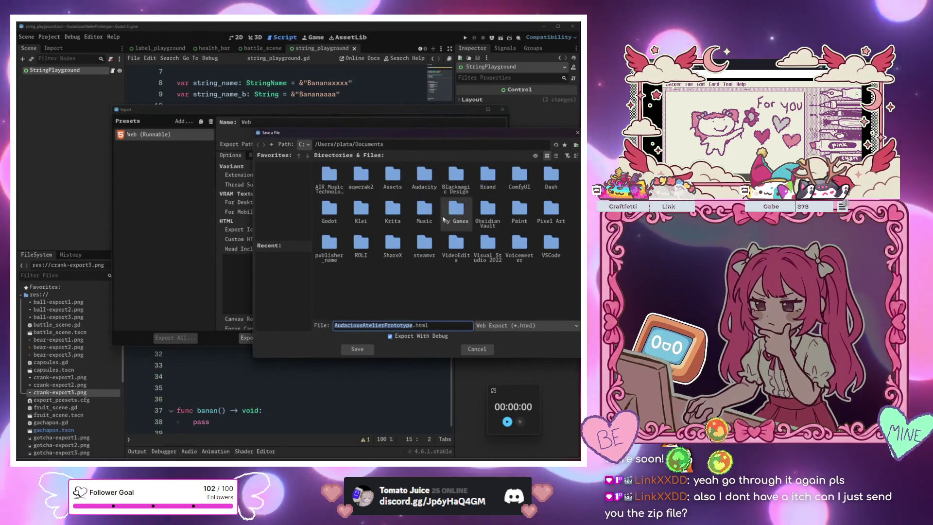
Step: Type 'ind' over the selected file name to start renaming it to index.html
text(ind)
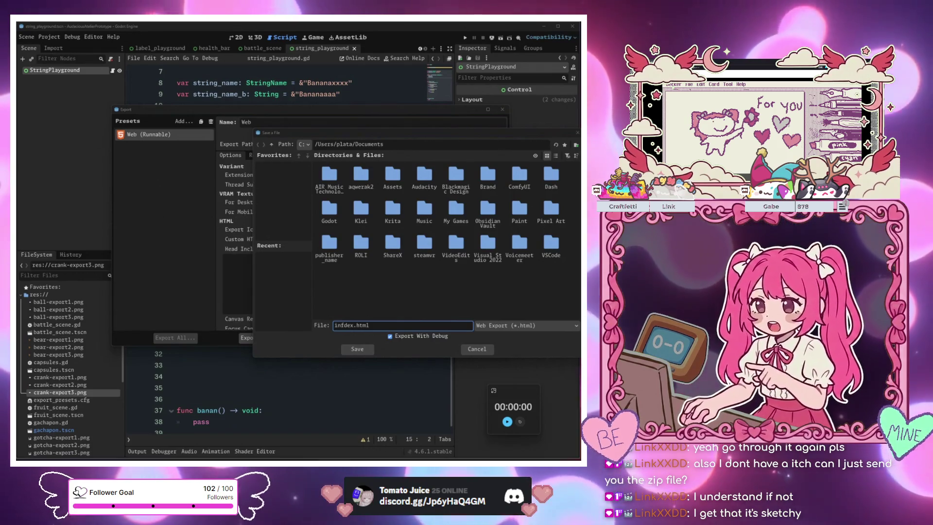
Step: Cancel the Save a File dialog and return to the Web (Runnable) export options
click(460, 295)
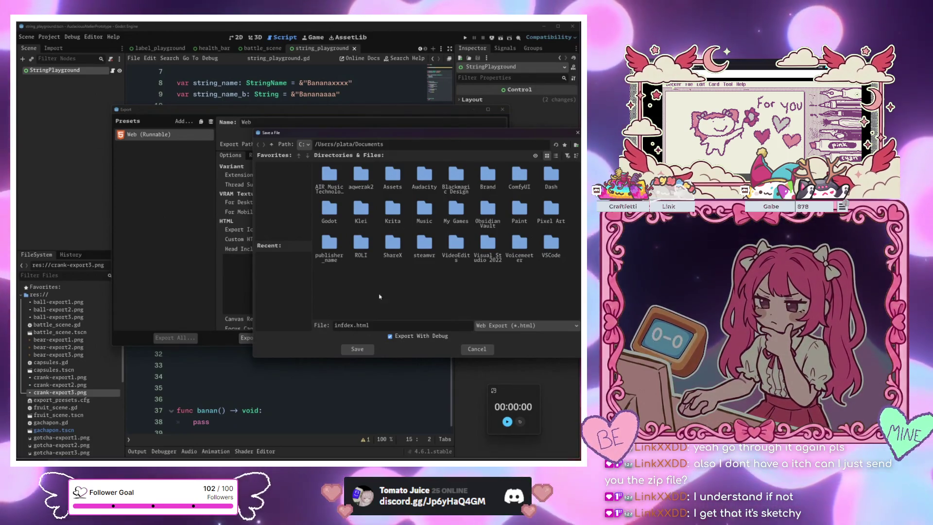
key(Escape)
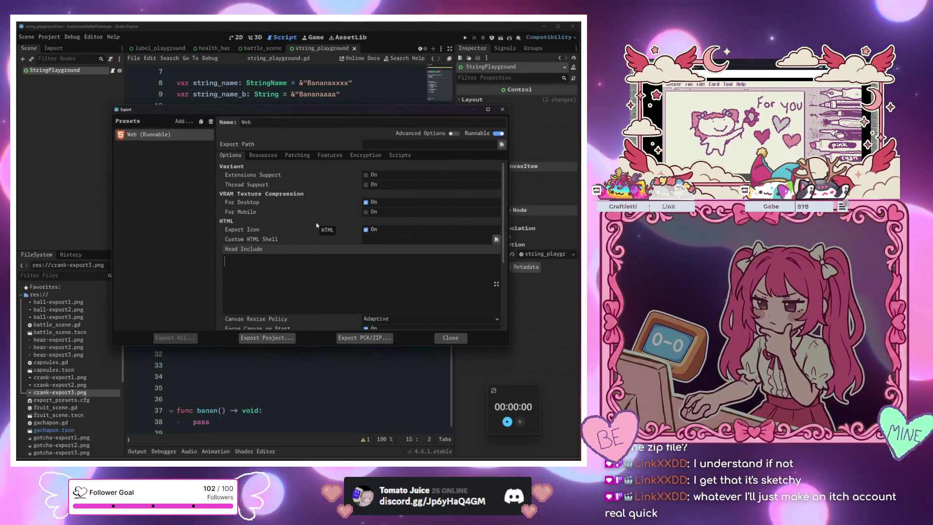
key(alt+Tab)
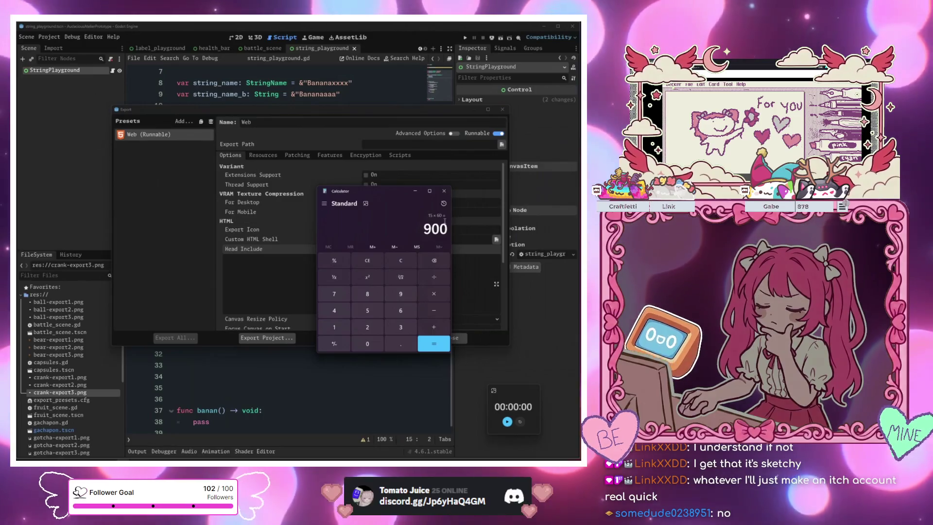
click(443, 191)
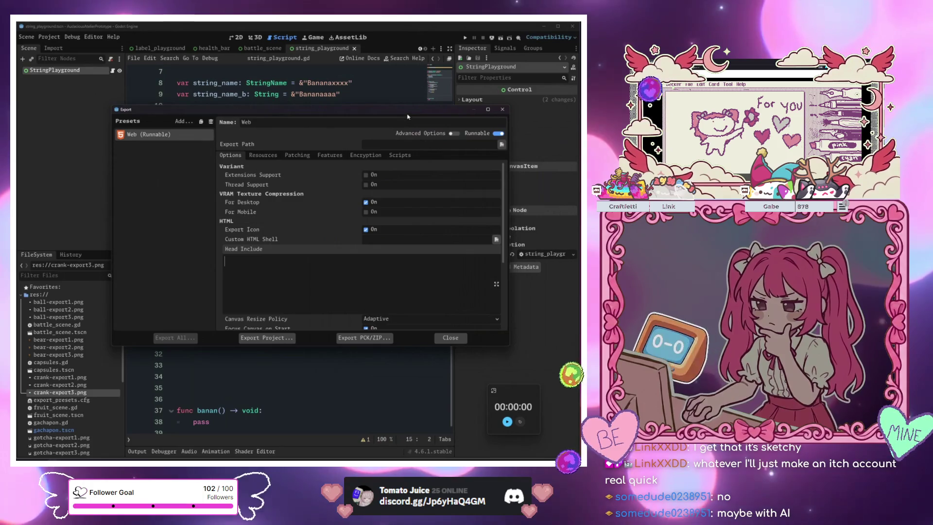
mouse_move(409, 112)
mouse_down()
mouse_move(427, 204)
mouse_move(431, 148)
mouse_up()
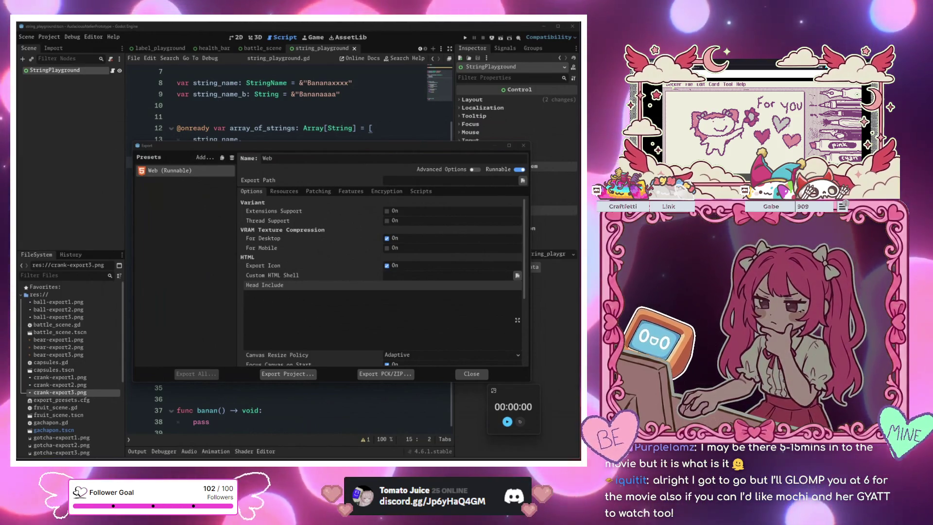
Step: Make the Export window slightly shorter, then close it to reveal string_playground.gd
mouse_move(337, 149)
mouse_down()
mouse_move(359, 206)
mouse_move(374, 131)
mouse_move(390, 154)
mouse_move(367, 224)
mouse_move(355, 119)
mouse_move(346, 195)
mouse_move(352, 76)
mouse_move(355, 249)
mouse_move(391, 80)
mouse_move(409, 165)
mouse_move(419, 167)
mouse_move(424, 66)
mouse_move(427, 270)
mouse_move(413, 100)
mouse_up()
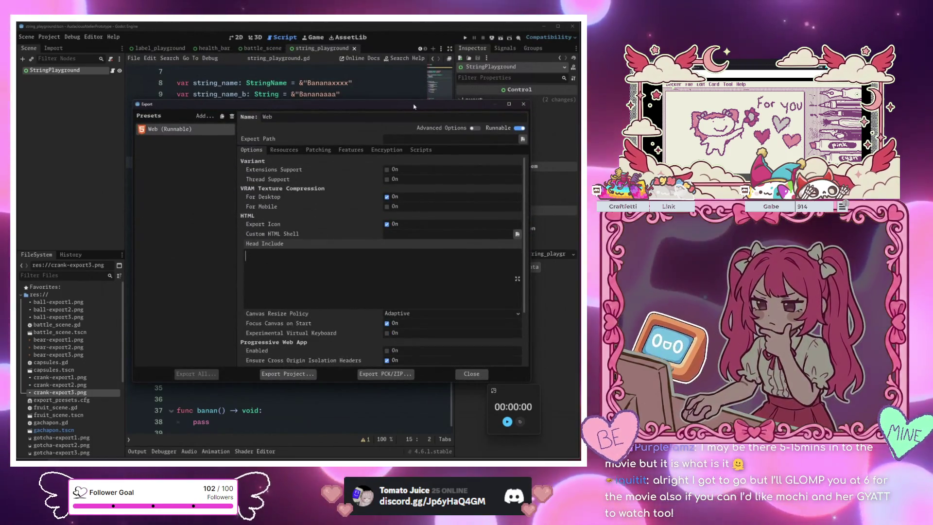
key(Escape)
click(94, 36)
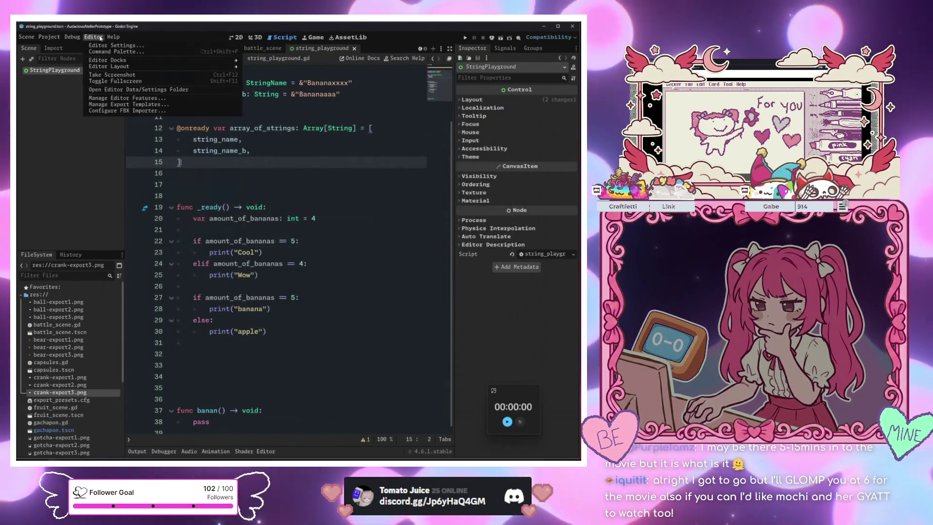
Step: Review Editor Settings with the search filter cleared and Advanced Settings shown, then close them
click(93, 37)
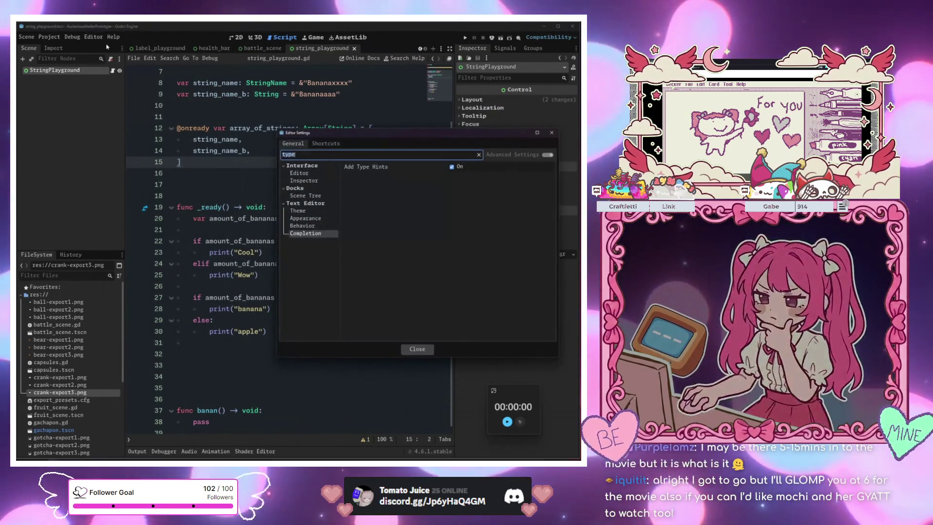
click(479, 154)
click(505, 154)
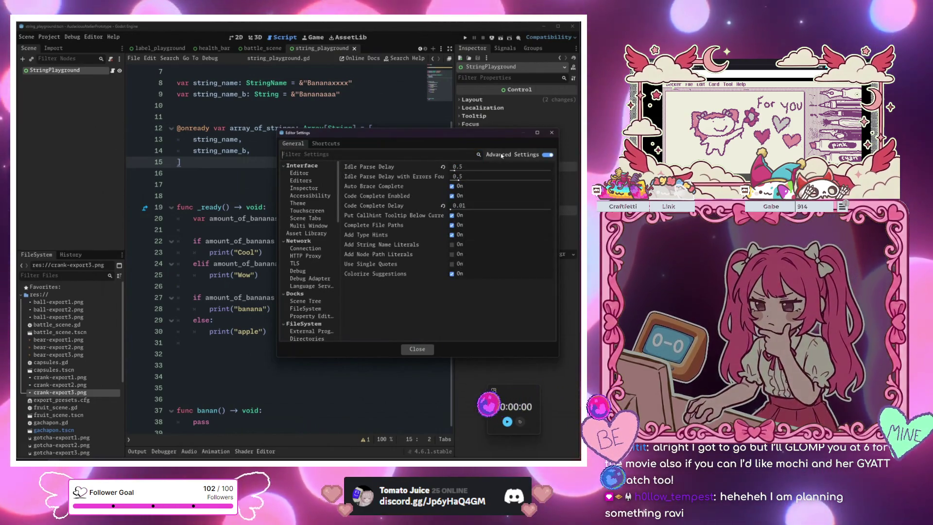
click(551, 132)
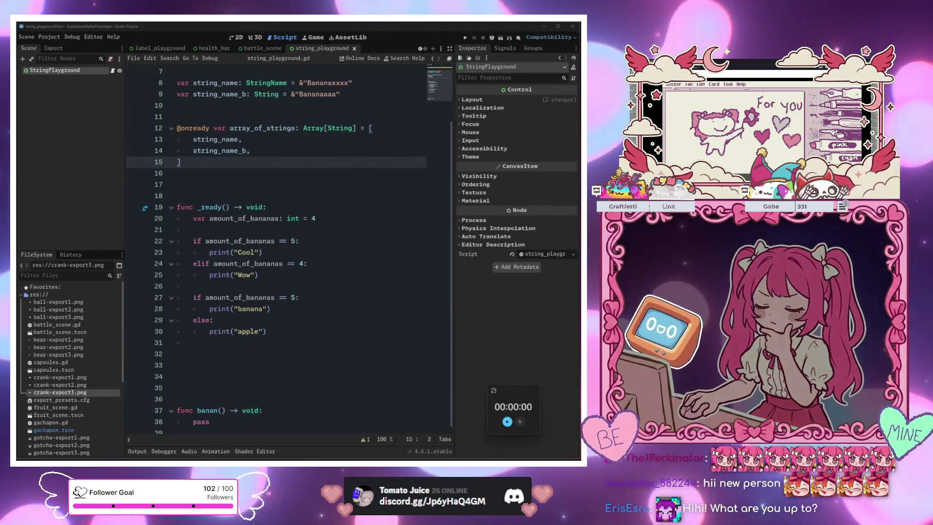
Step: Open gachapon.tscn from the FileSystem dock, deselect CrankTextureRect, and zoom out on the machine
scroll(285, 336, down, 1)
scroll(285, 336, up, 5)
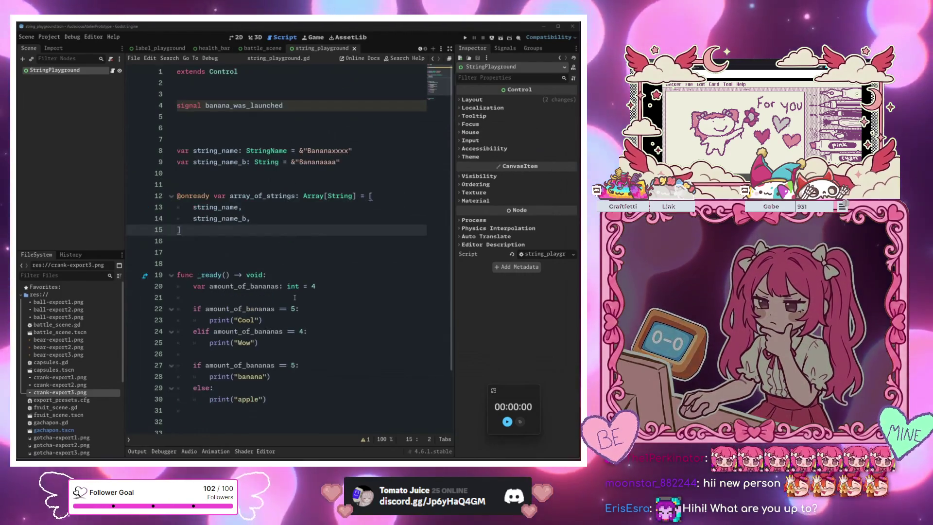
scroll(53, 394, down, 5)
scroll(54, 394, down, 1)
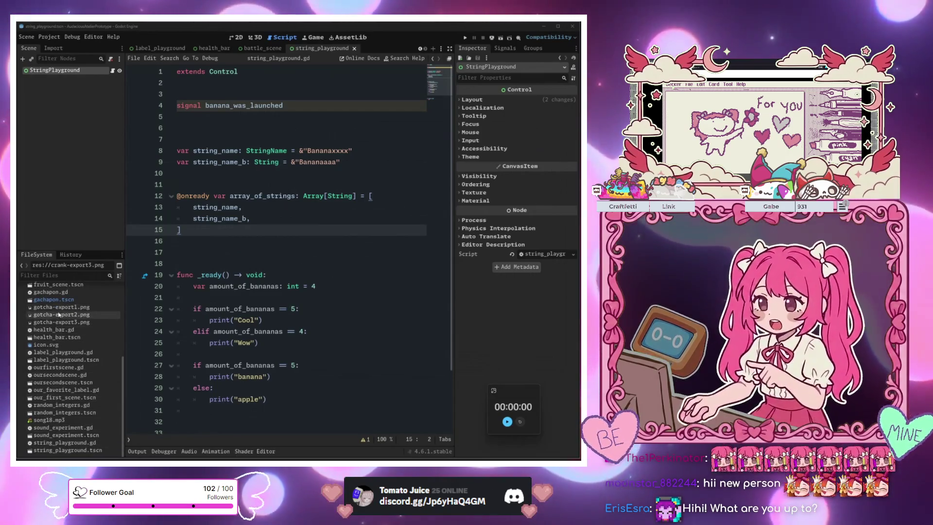
click(54, 299)
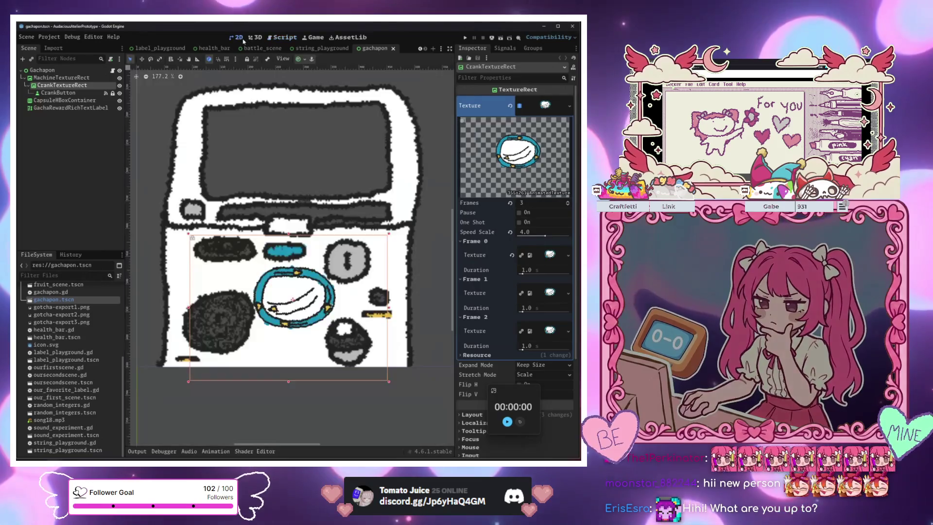
click(379, 415)
scroll(379, 416, down, 3)
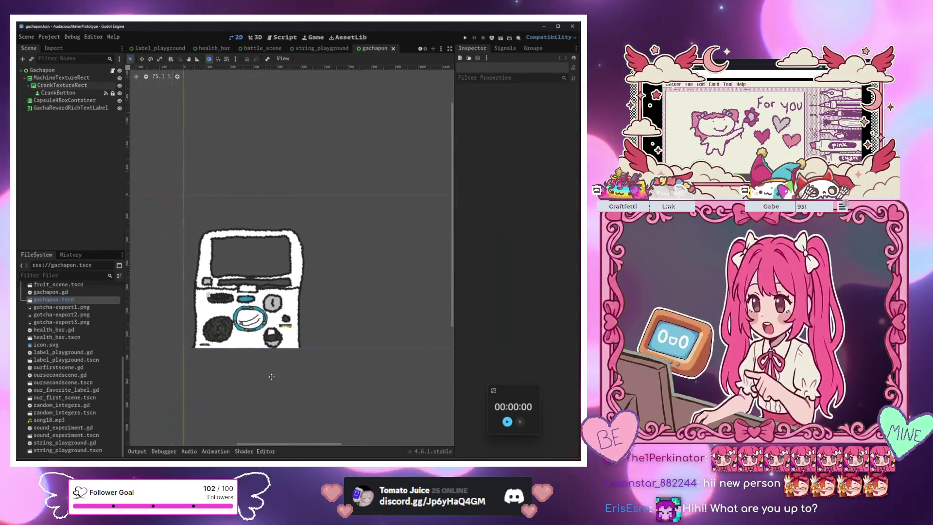
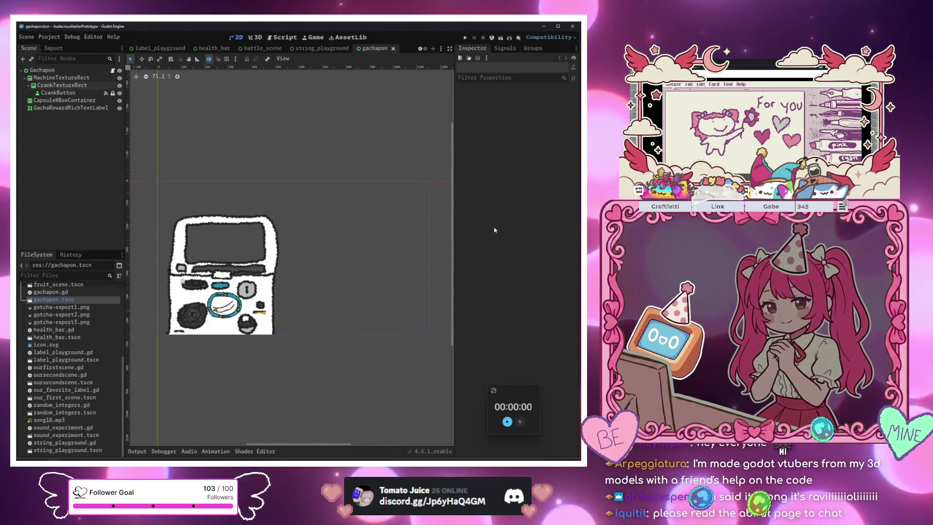
Step: Run the gachapon project, move its window left, and crank out four capsules
click(464, 38)
drag(446, 121, 338, 119)
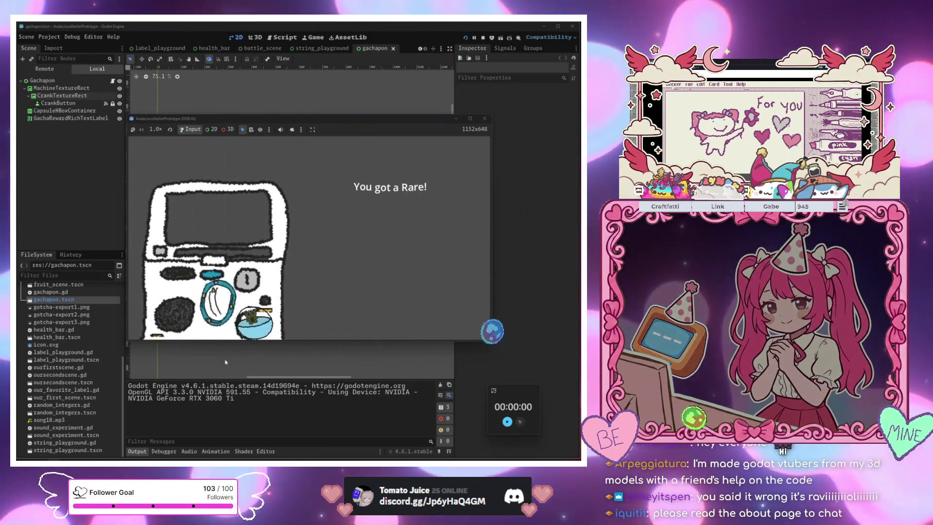
click(213, 301)
click(213, 311)
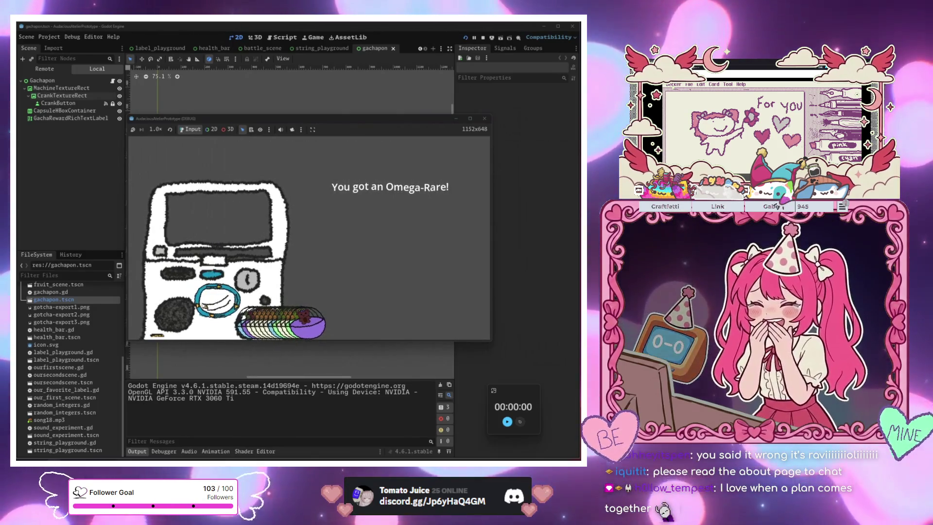
click(204, 306)
click(204, 306)
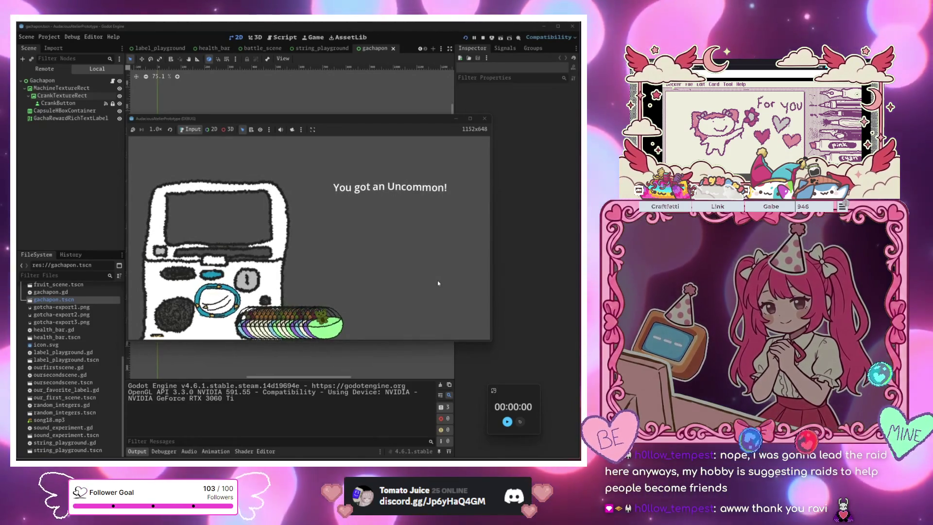
Step: Move the running gachapon window aside, then close it to return to the editor
mouse_move(374, 125)
mouse_down()
mouse_move(421, 156)
mouse_move(463, 162)
mouse_move(401, 156)
mouse_move(402, 132)
mouse_up()
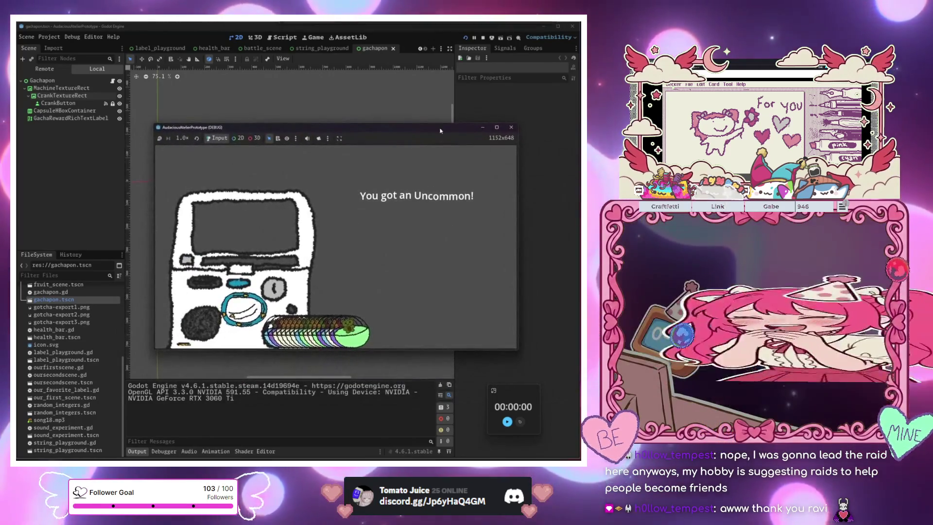
click(510, 129)
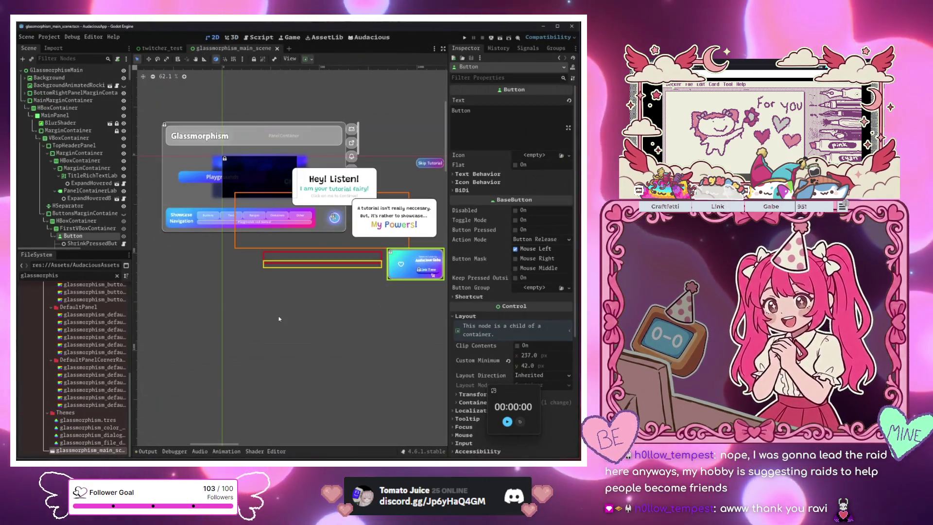
Step: Scroll the FileSystem dock, filter files by 'golf', then clear the filter
scroll(279, 318, up, 3)
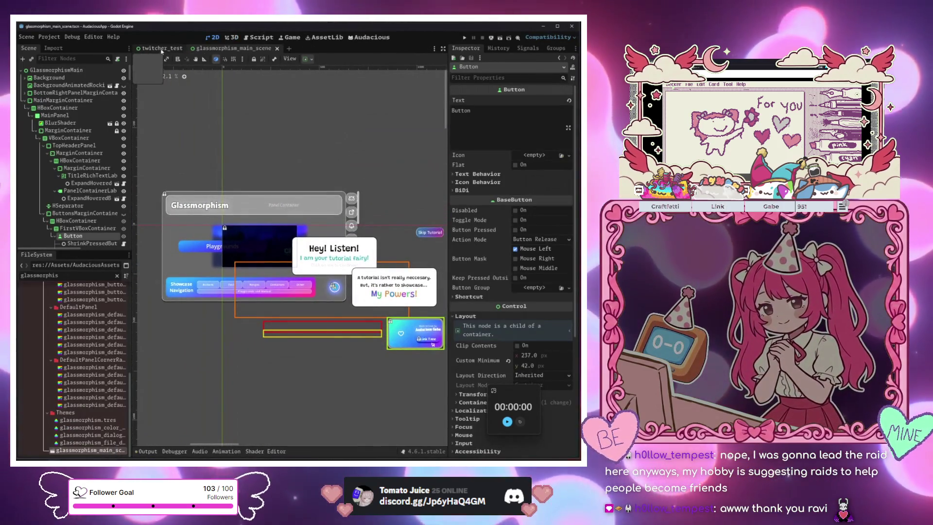
scroll(75, 204, down, 5)
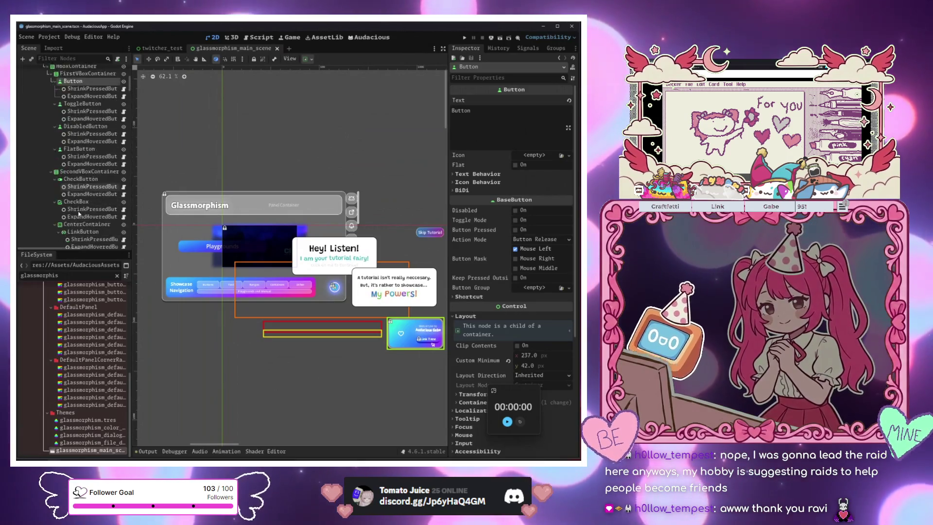
scroll(64, 292, up, 10)
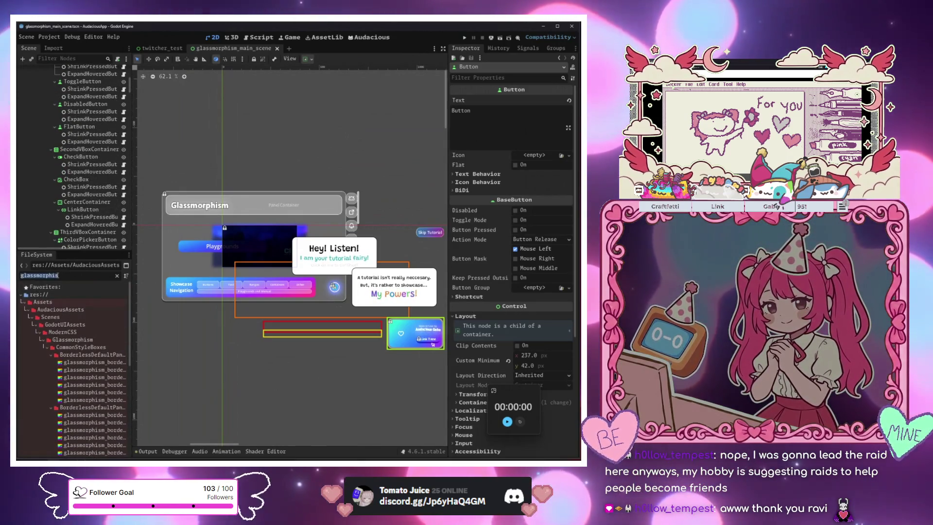
text(gl)
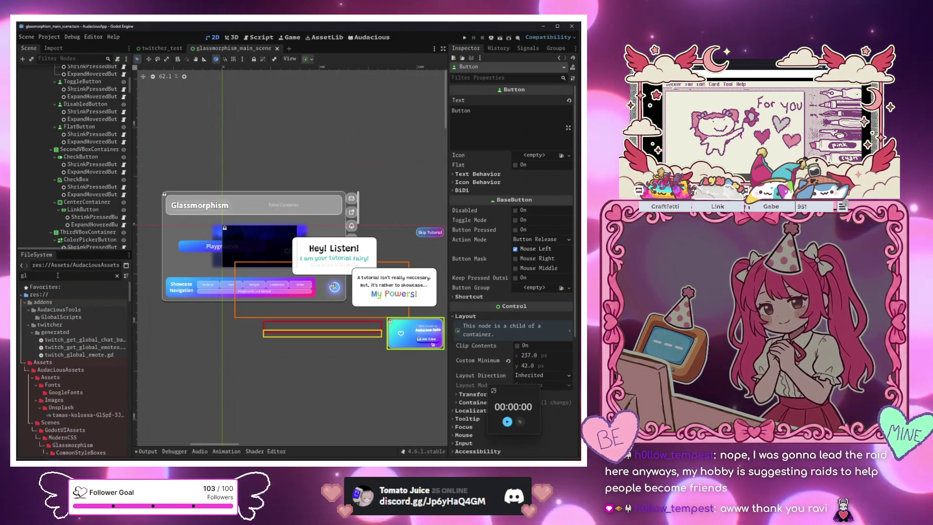
key(BackSpace)
text(olg)
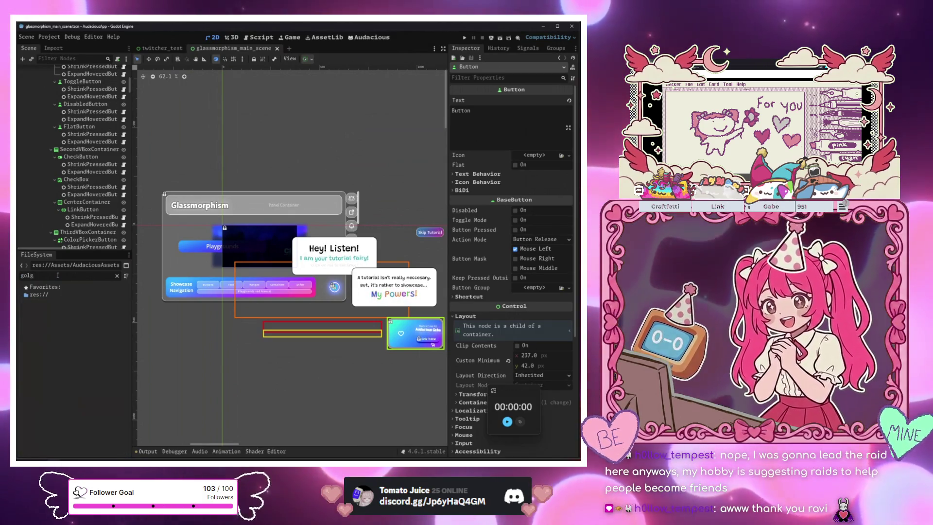
key(BackSpace)
text(f)
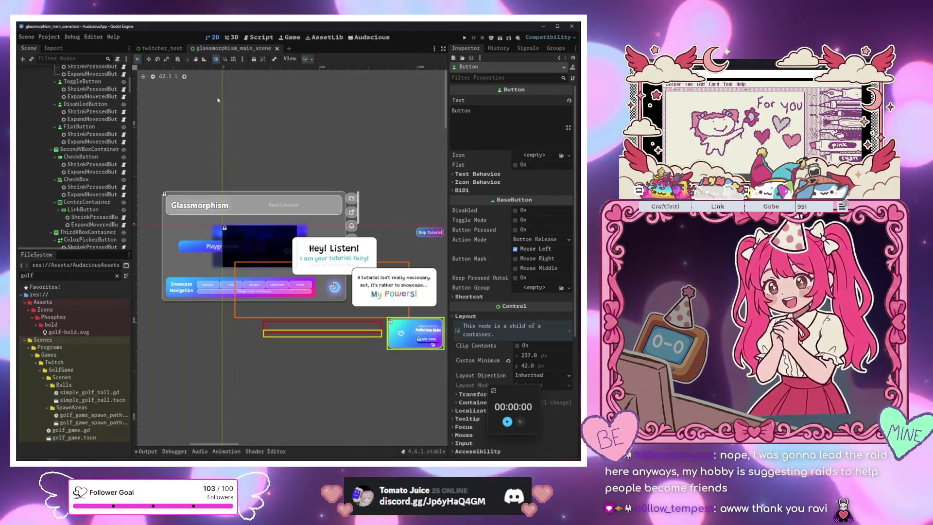
key(BackSpace)
key(BackSpace)
key(BackSpace)
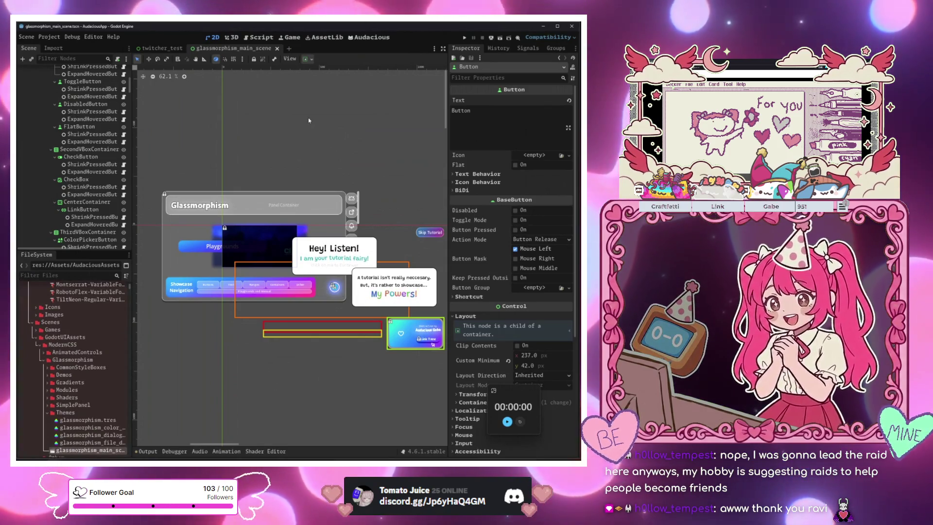
Step: Filter by 'elimi', then 'star_', and bring up actions for star_race_game.tscn
text(elimi)
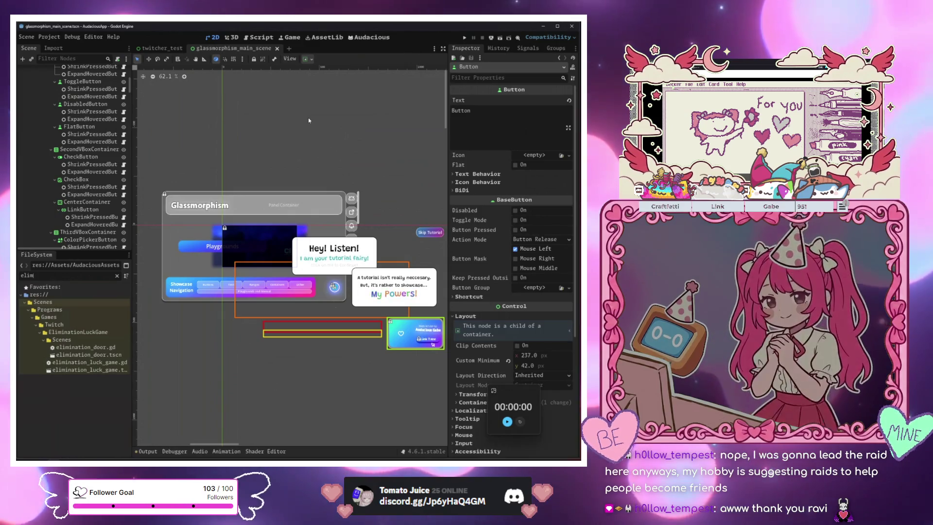
key(BackSpace)
key(BackSpace)
key(BackSpace)
text(star)
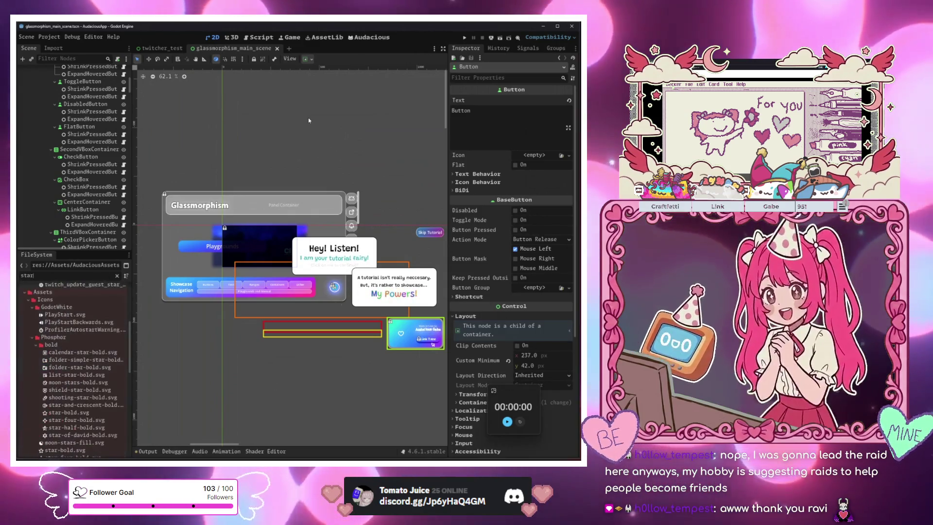
text(_)
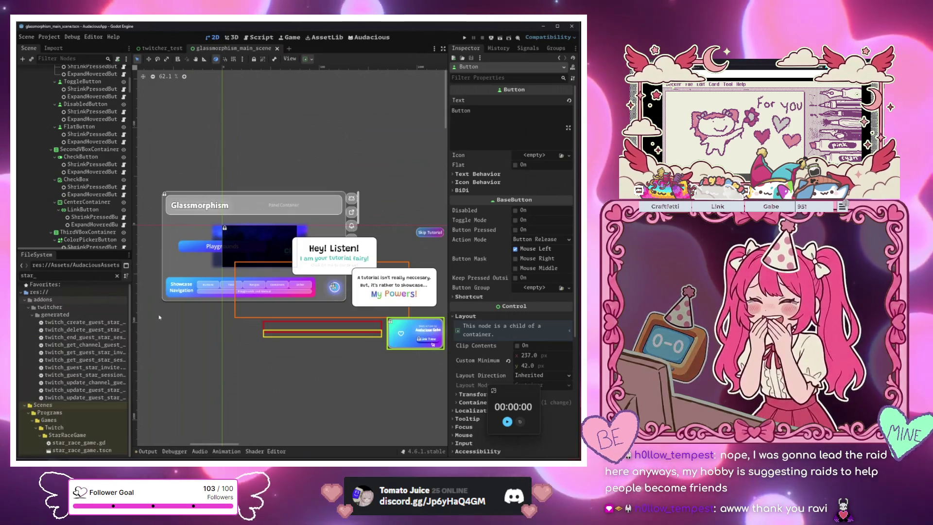
right_click(87, 450)
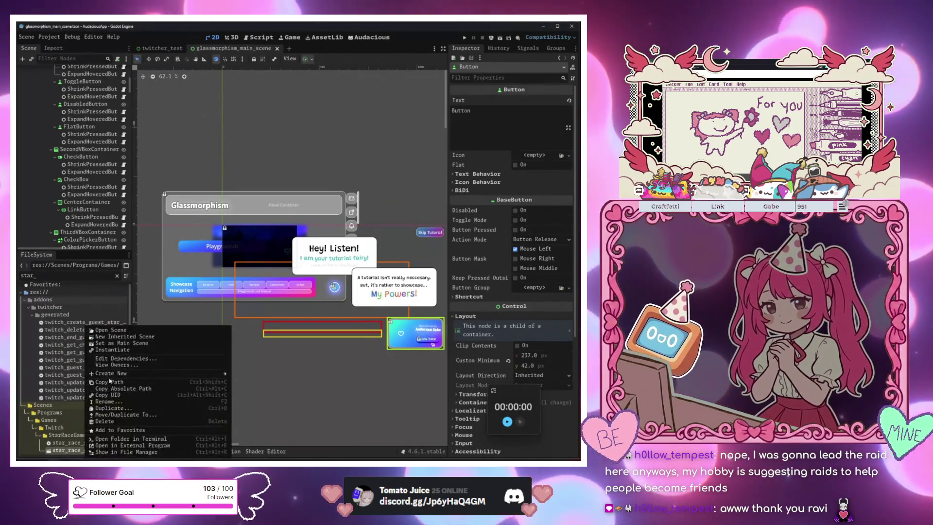
Step: Set star_race_game.tscn as the project's main scene from its FileSystem actions
click(224, 129)
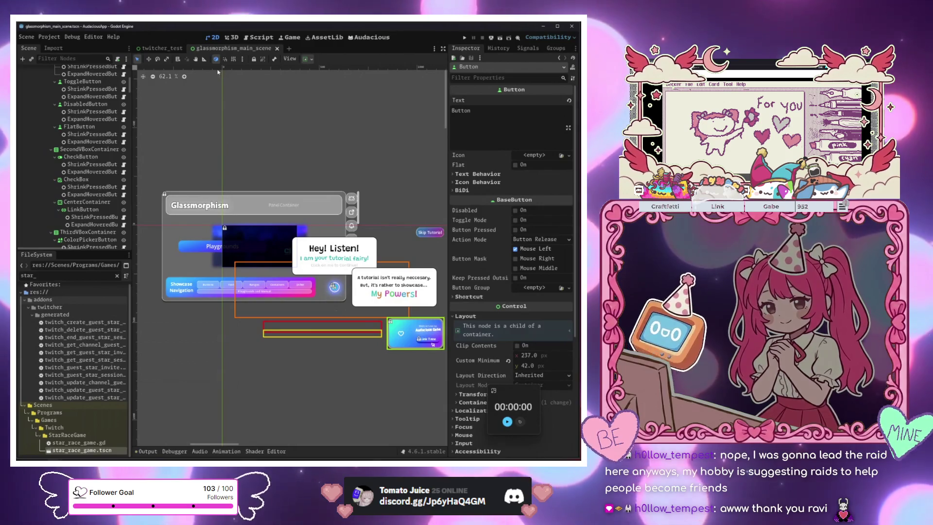
right_click(231, 49)
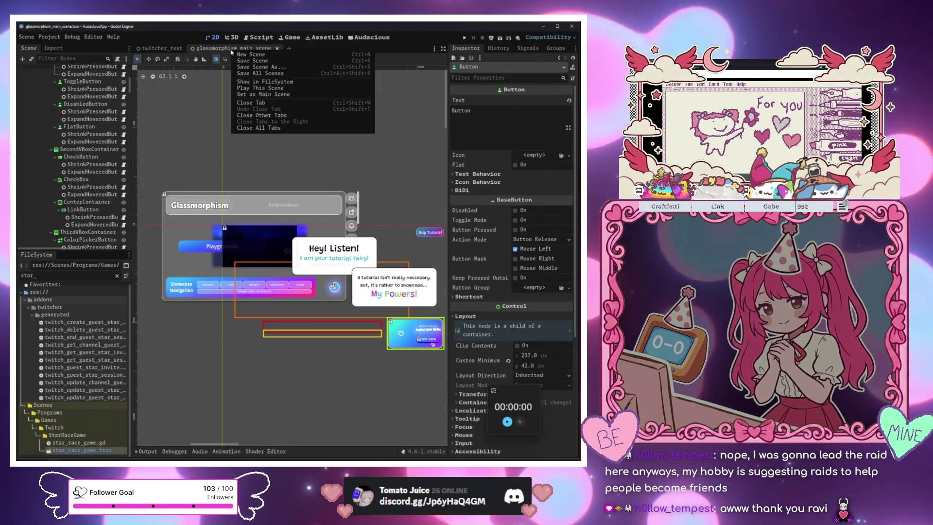
click(255, 95)
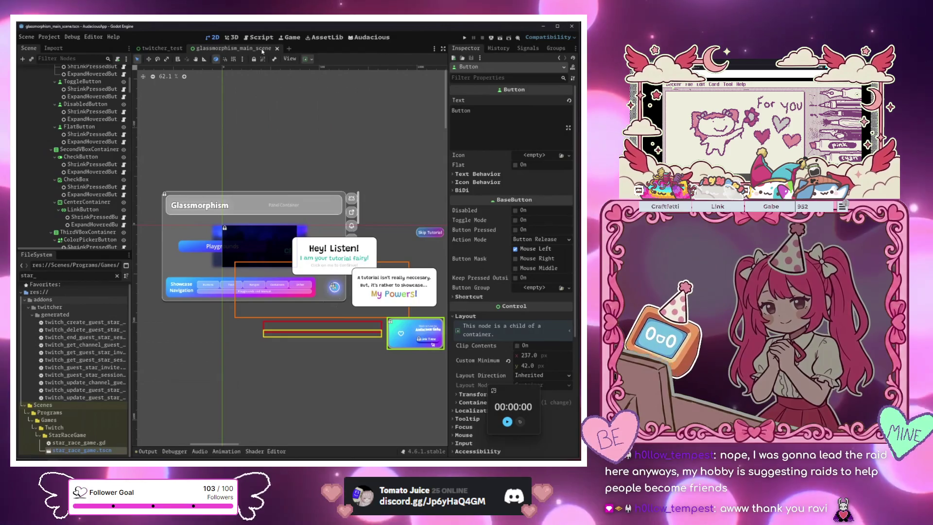
right_click(76, 454)
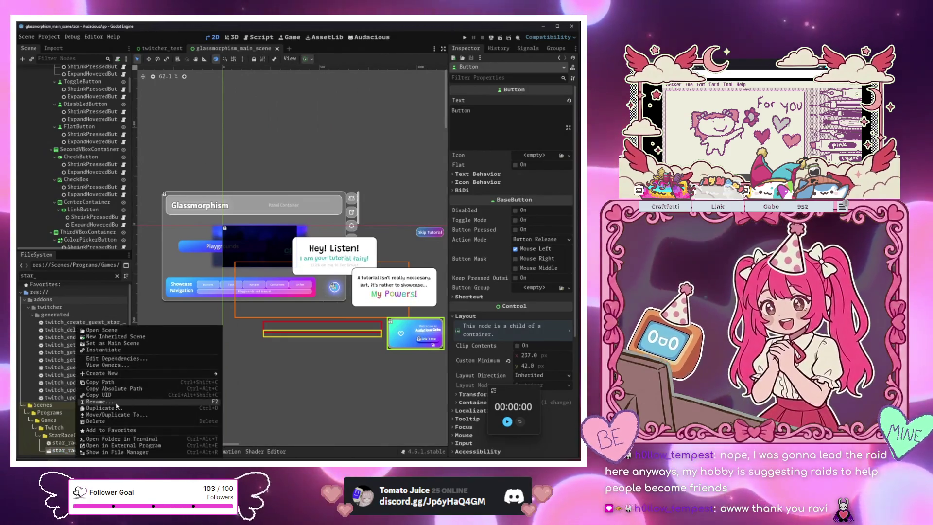
click(105, 343)
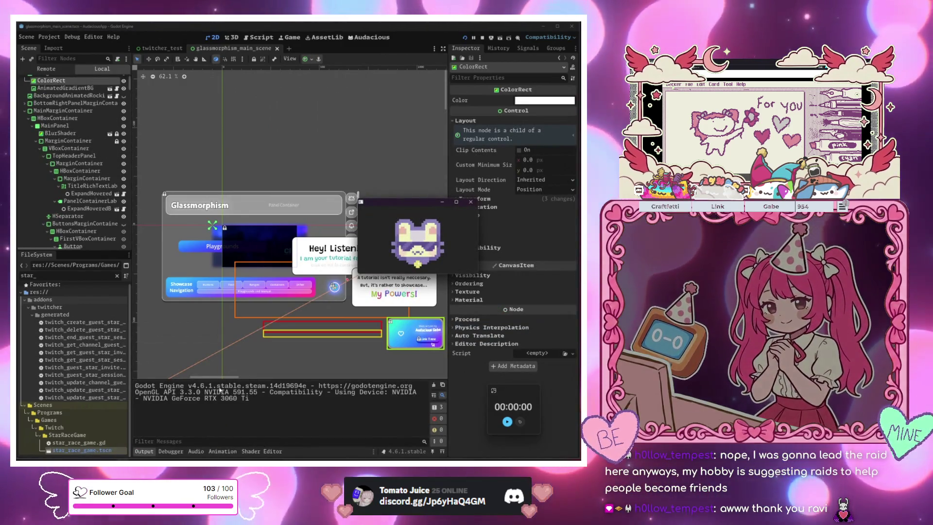
Step: Reposition the star race game window, then switch to the itch.io game page
drag(314, 145, 284, 145)
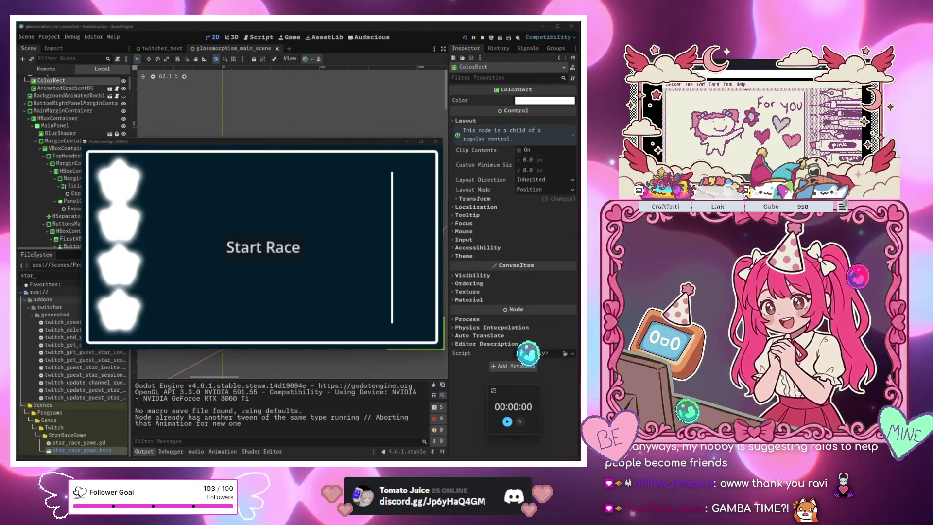
mouse_move(309, 156)
mouse_down()
mouse_move(398, 120)
mouse_move(329, 68)
mouse_move(392, 151)
mouse_move(360, 133)
mouse_move(342, 141)
mouse_up()
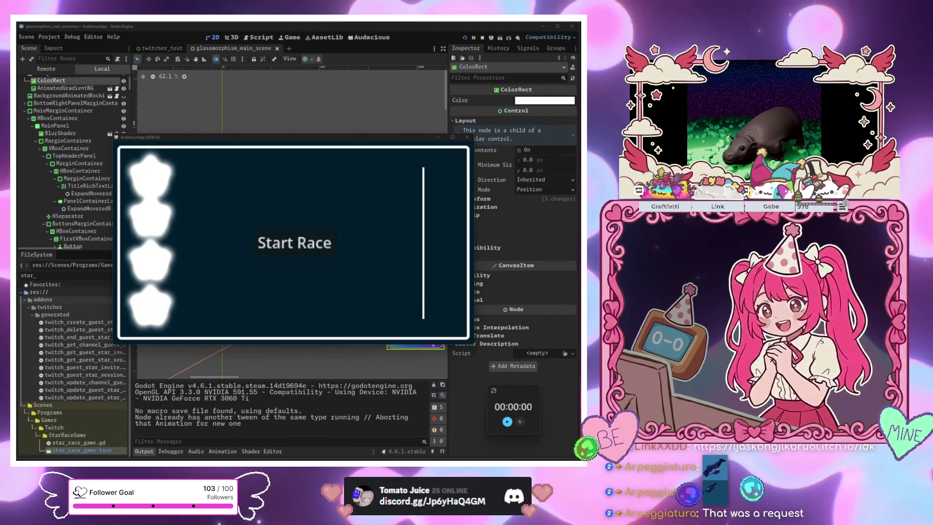
key(alt+Tab)
Step: Move the browser window, launch the web game, and answer prompts Up, Down, Down
drag(163, 67, 138, 34)
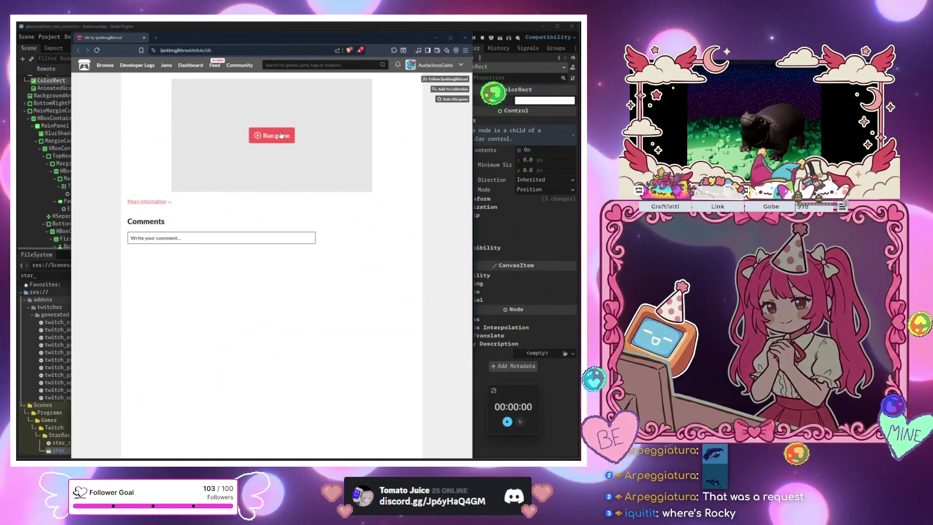
click(280, 135)
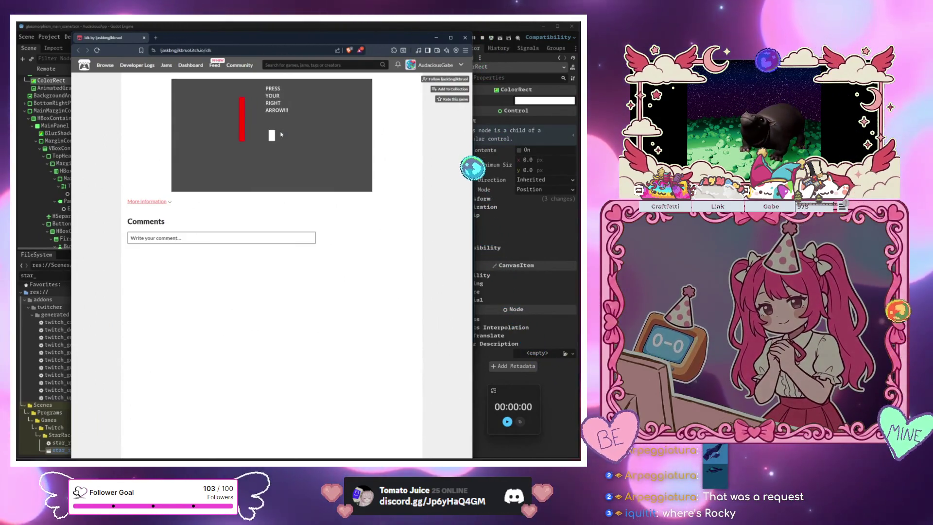
key(Up)
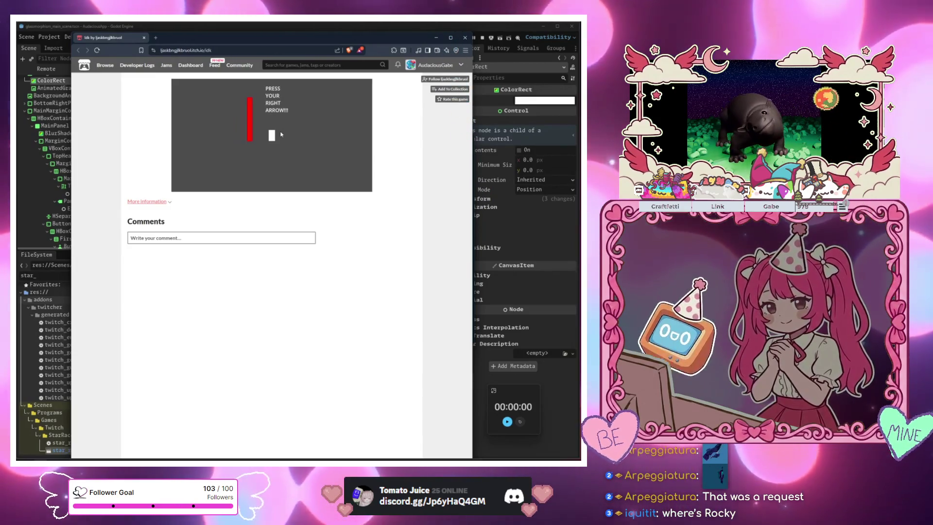
key(Down)
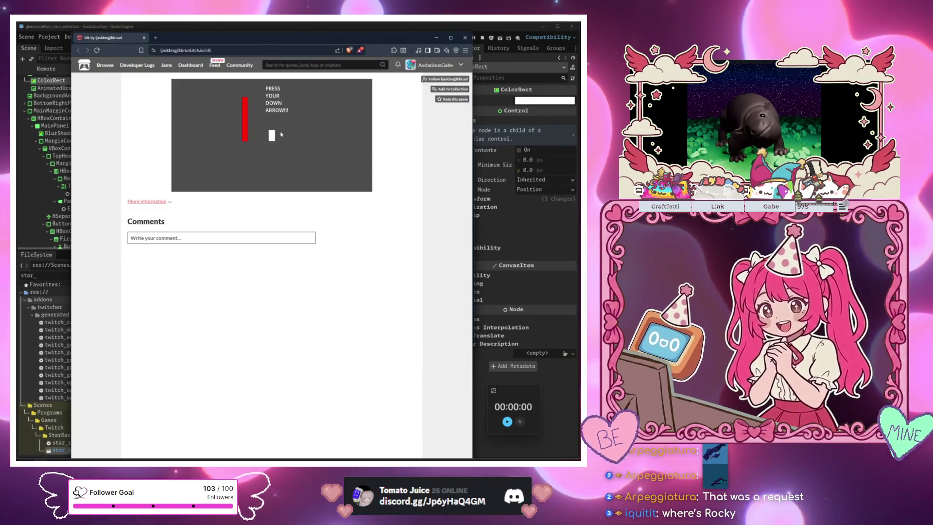
key(Down)
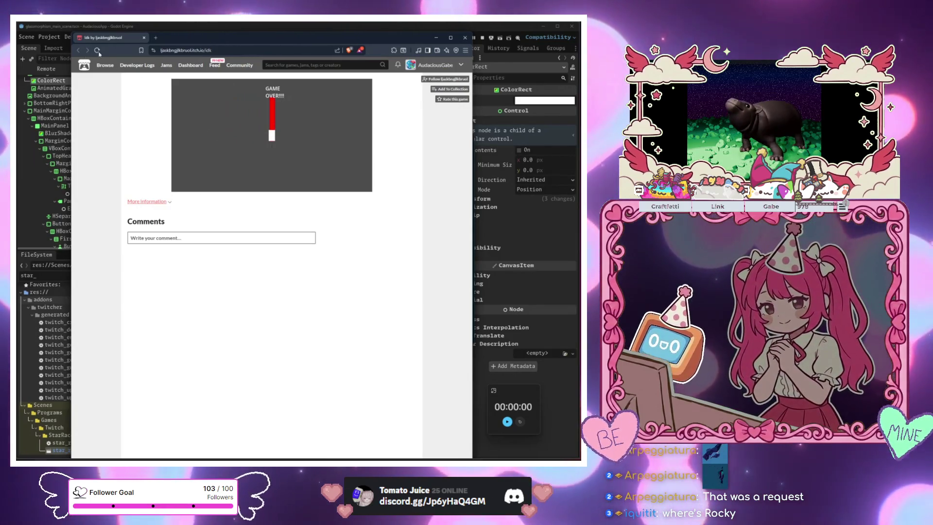
Step: Reload and replay the arrow game (Left, Down, Right, Up, Right), then reload after GAME OVER
click(97, 50)
click(277, 136)
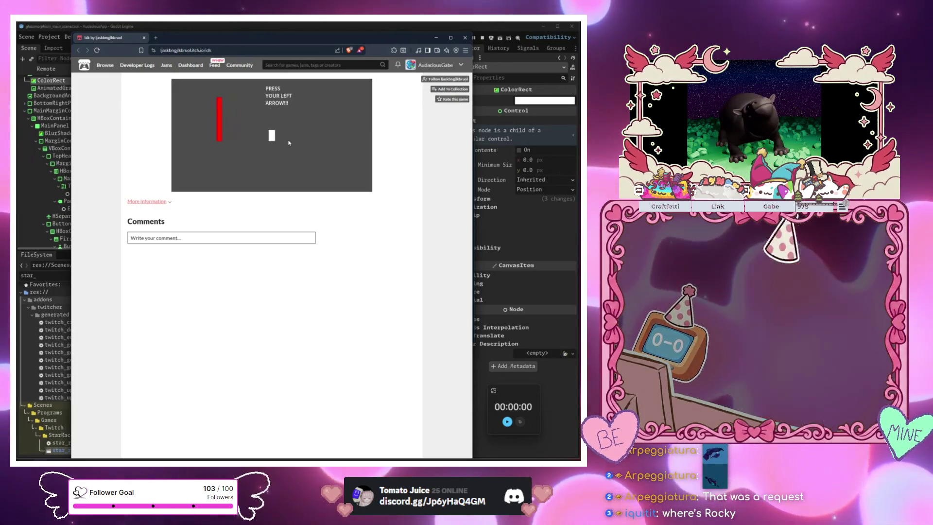
key(Left)
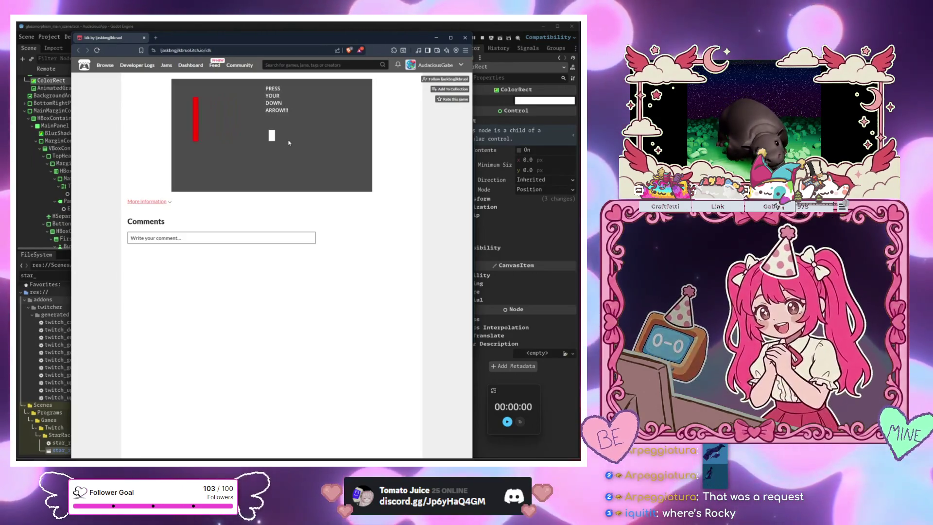
key(Down)
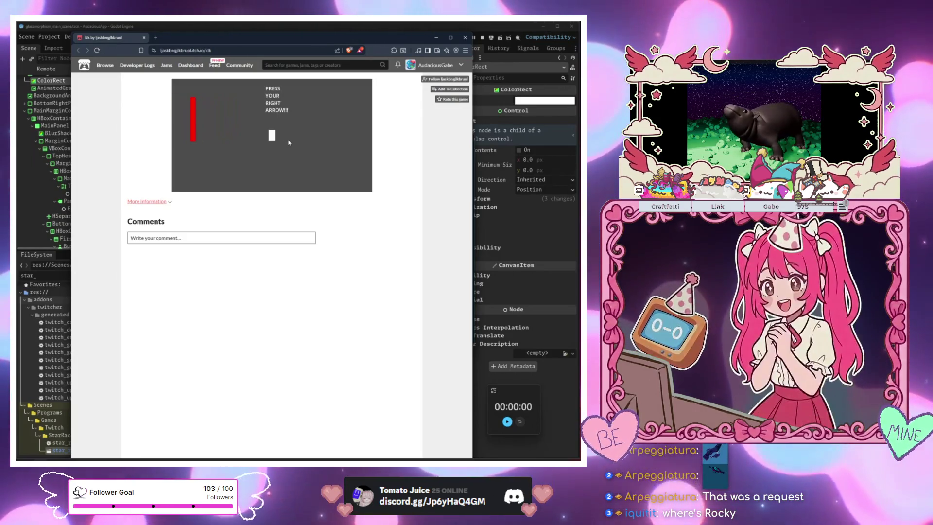
key(Right)
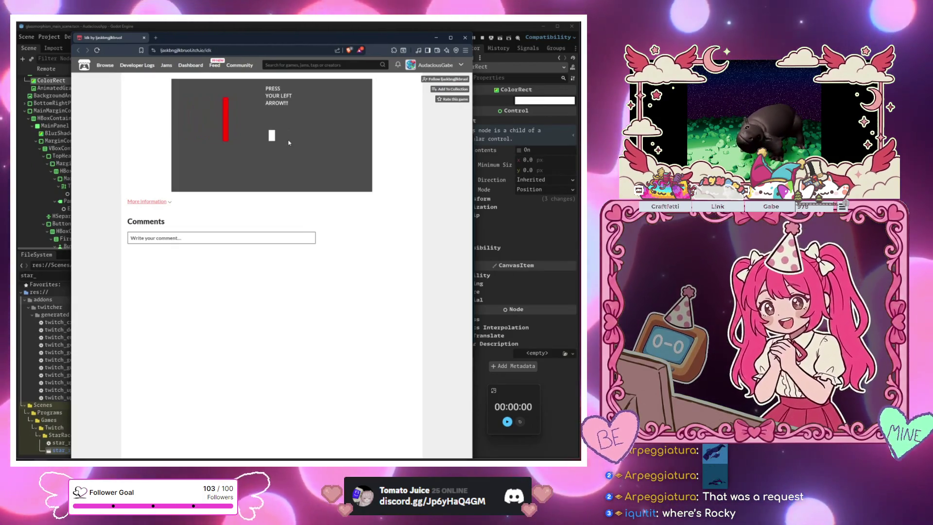
key(Up)
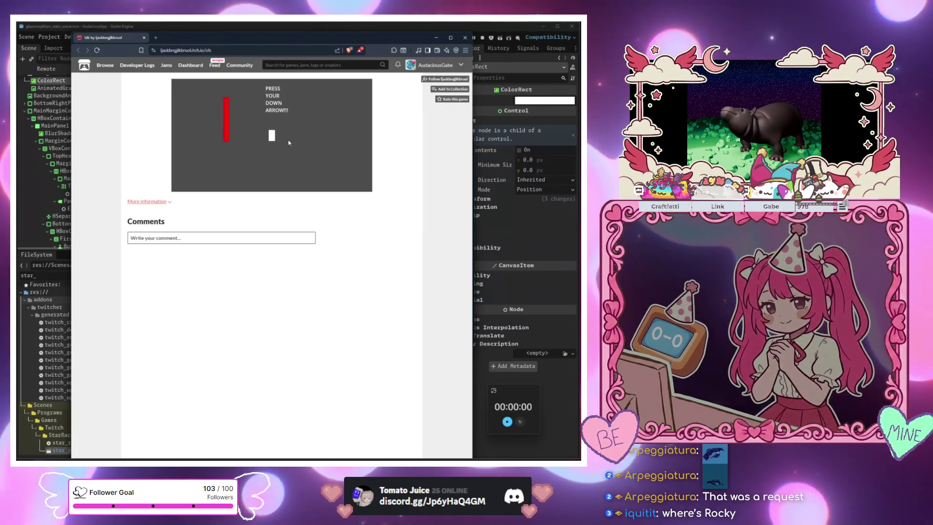
key(Right)
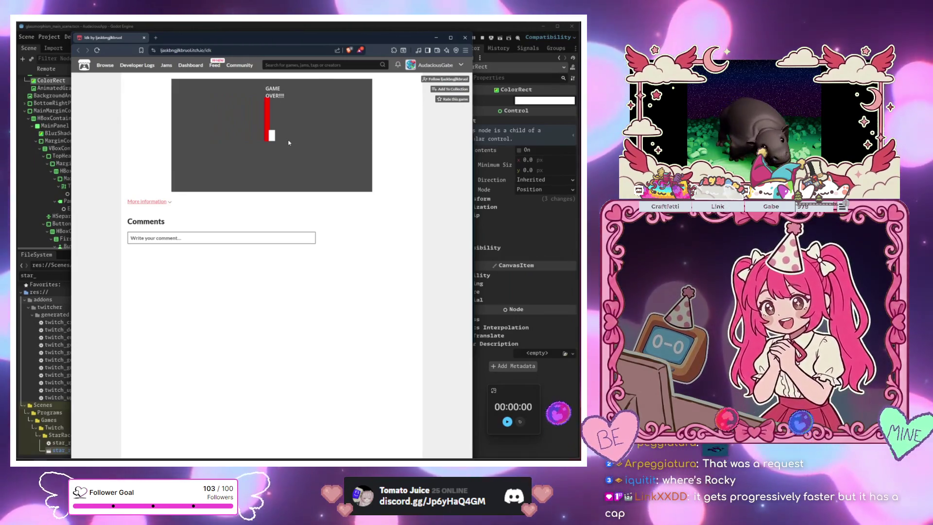
click(97, 51)
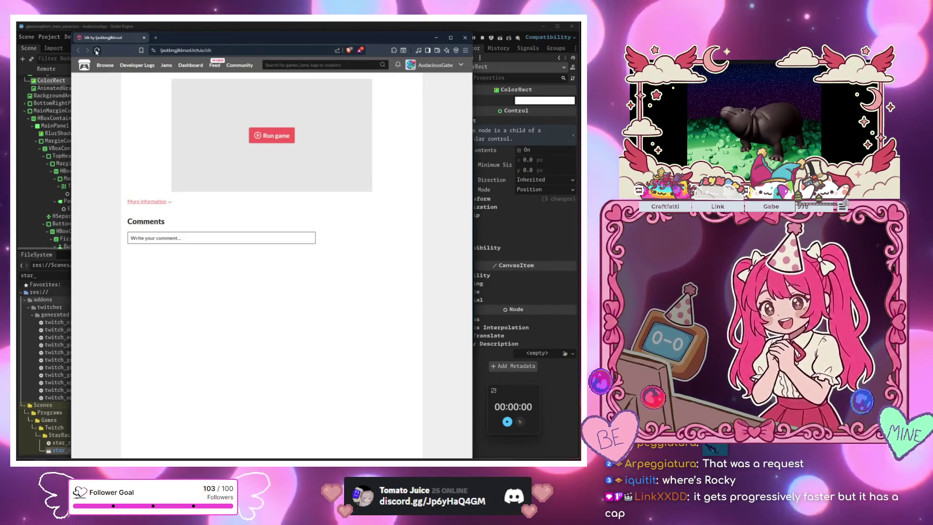
Step: Launch the arrow game again and answer its prompt with Right
click(282, 137)
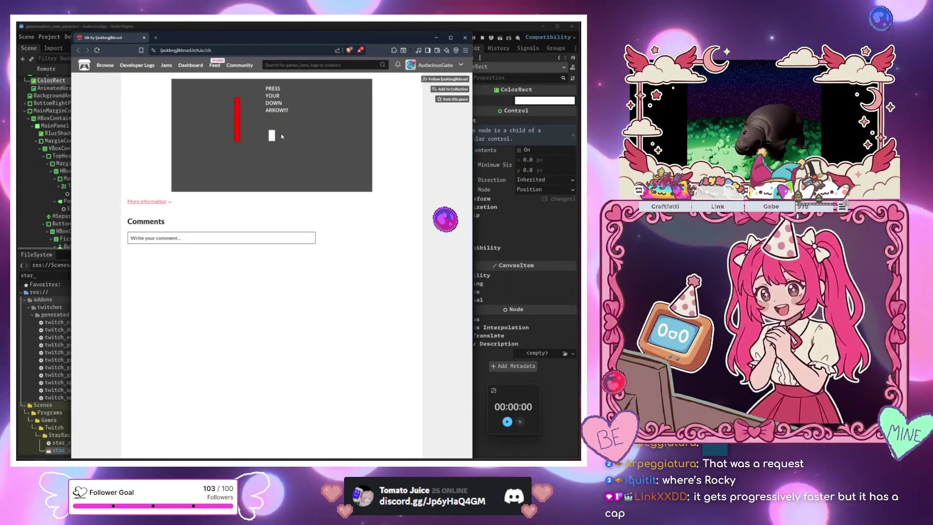
key(Right)
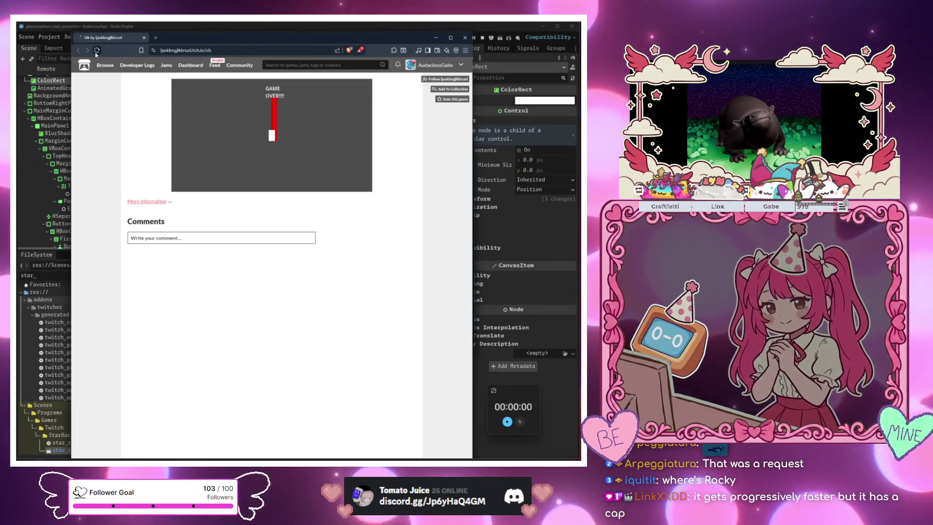
Step: Reload with F5, play a round (Right, Down, Right, Up, Up), then close the browser tab
key(F5)
click(267, 144)
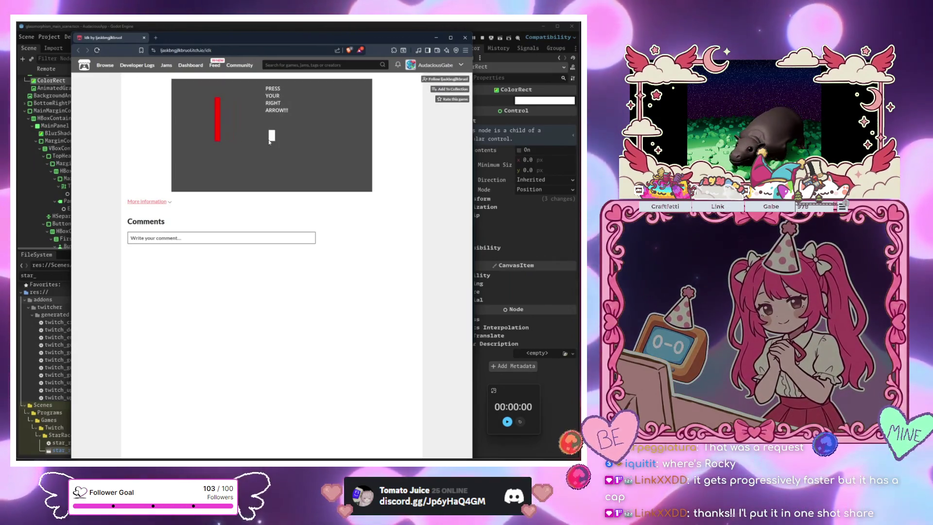
key(Right)
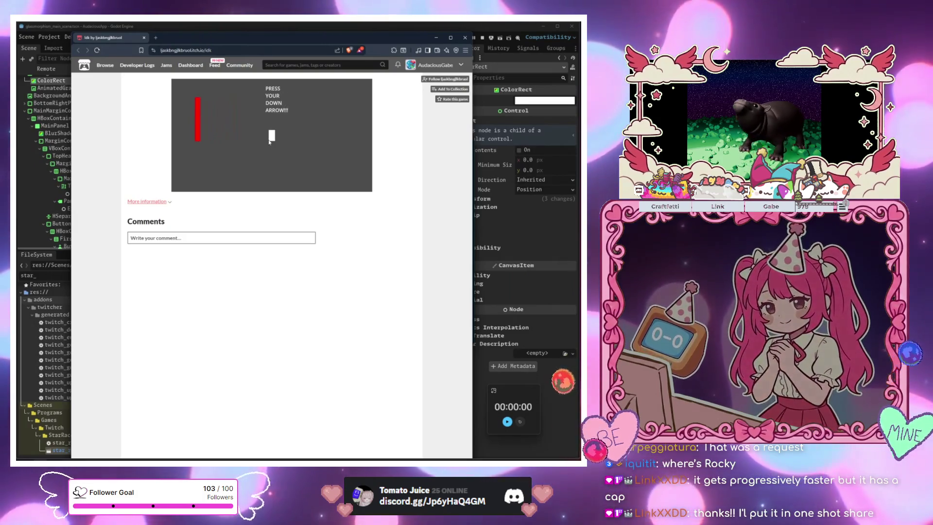
key(Down)
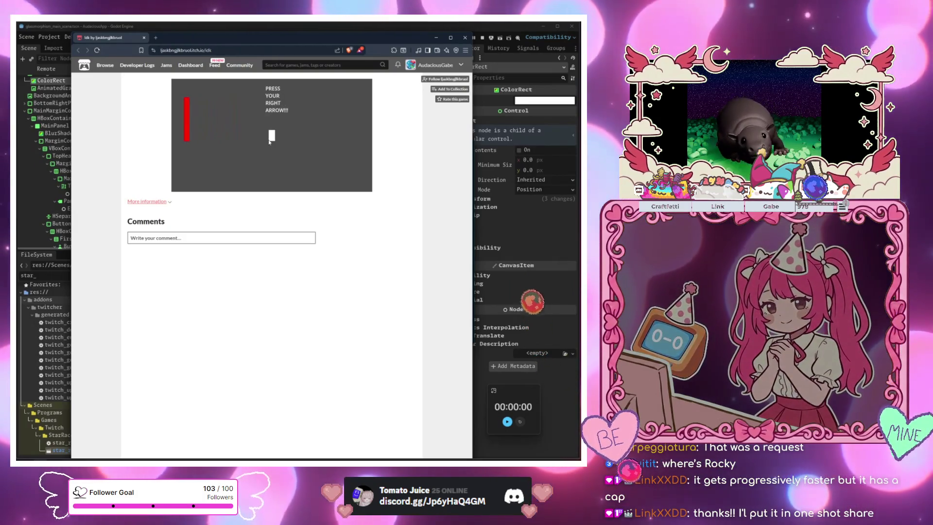
key(Right)
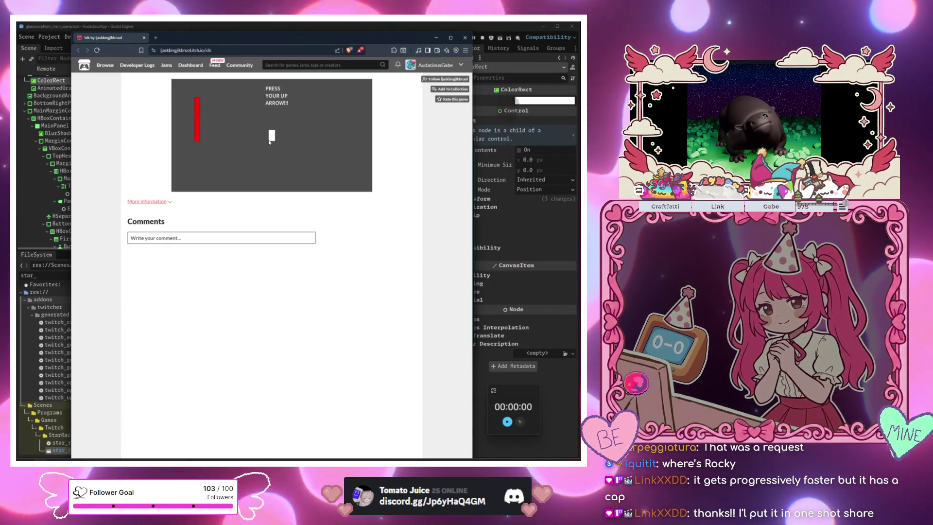
key(Up)
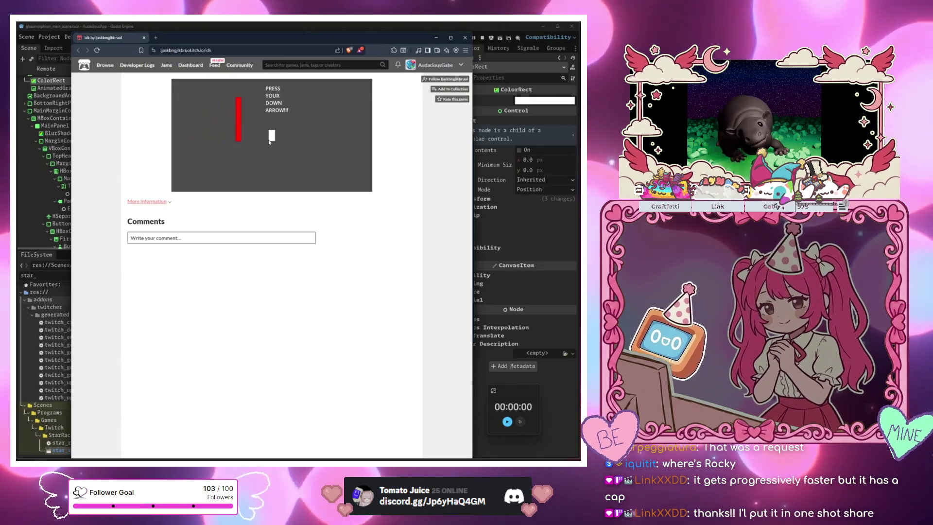
key(Up)
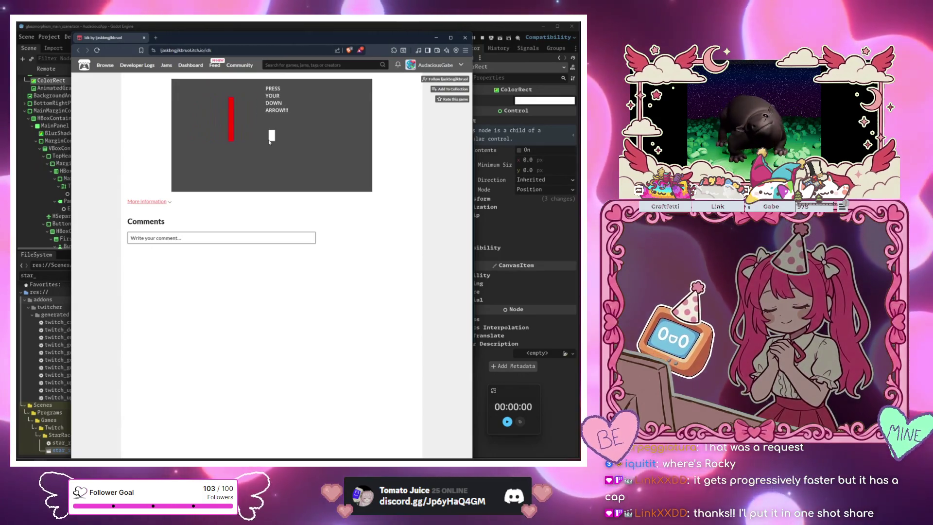
key(ctrl+w)
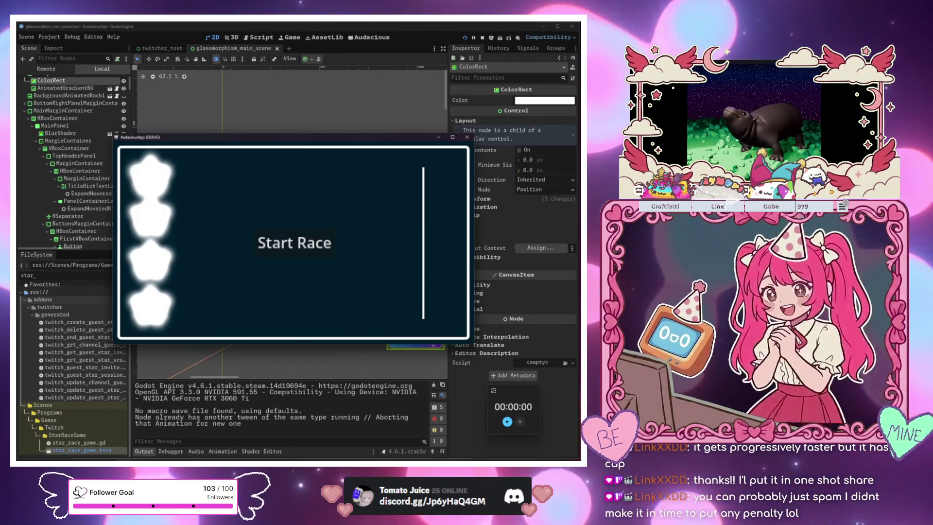
Step: Start a race in the AudaciousApp (DEBUG) window and let Star #1 win
click(338, 248)
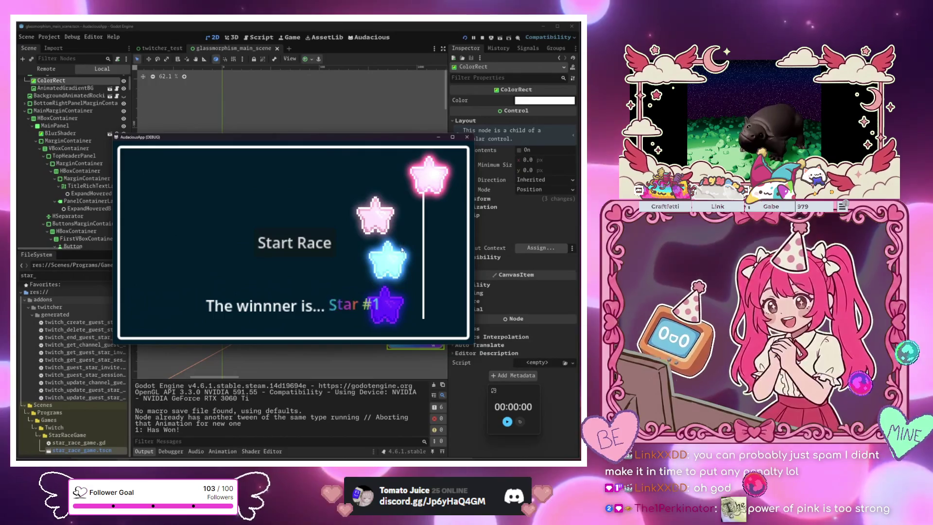
Step: Run two more star races, won by Star #3 and then Star #4, then open Windows search
click(314, 243)
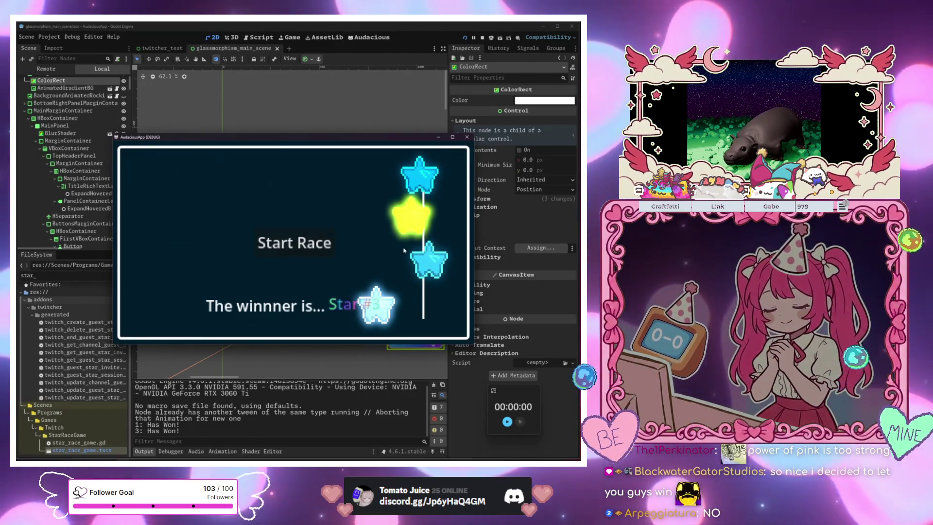
click(303, 248)
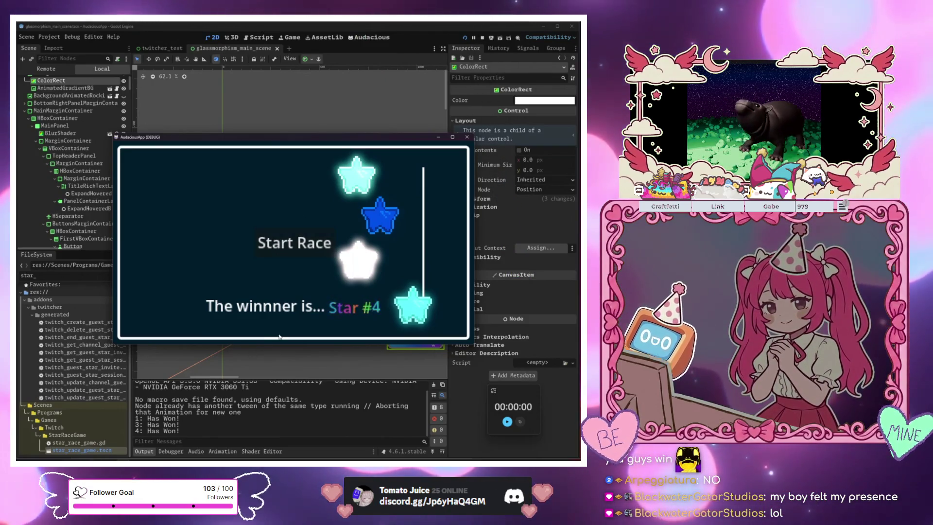
key(super)
Step: Launch Calculator, compute 0.25 × 0.25 = 0.0625, then bring the star-race game forward
text(calc)
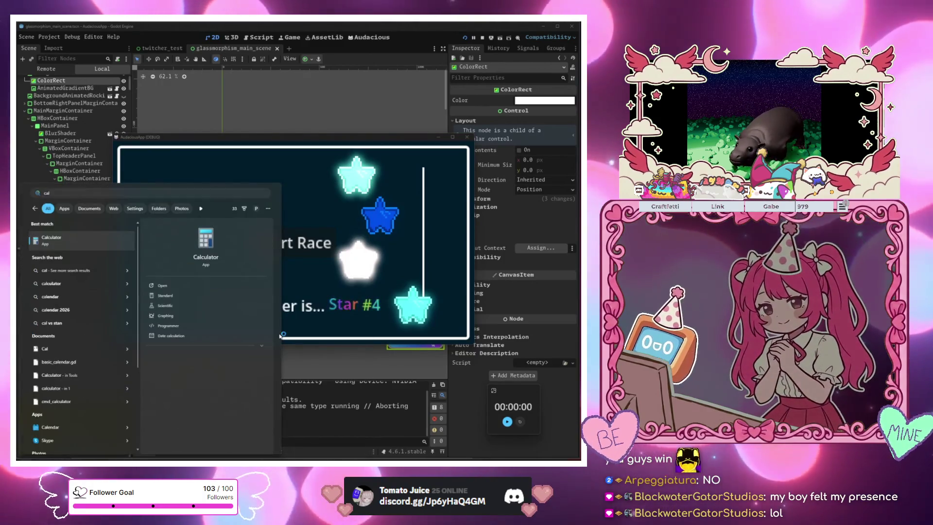
key(Return)
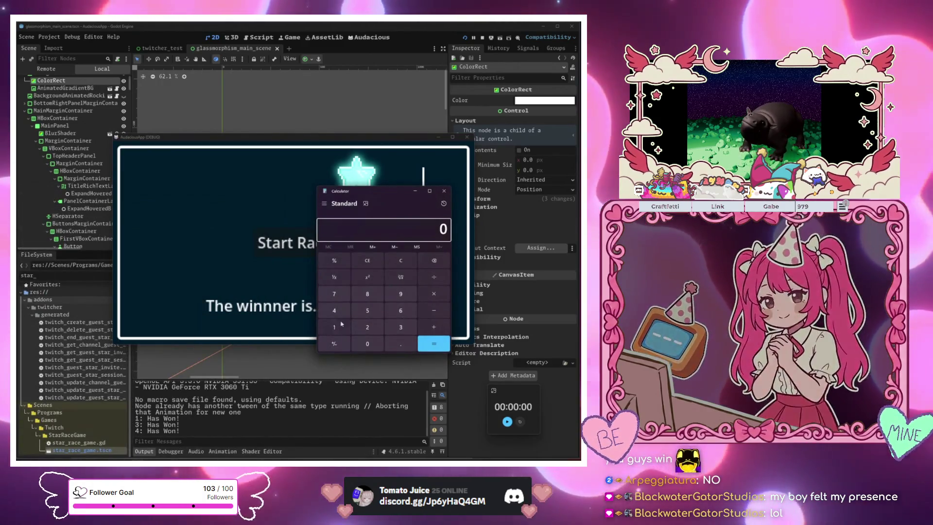
text(.25)
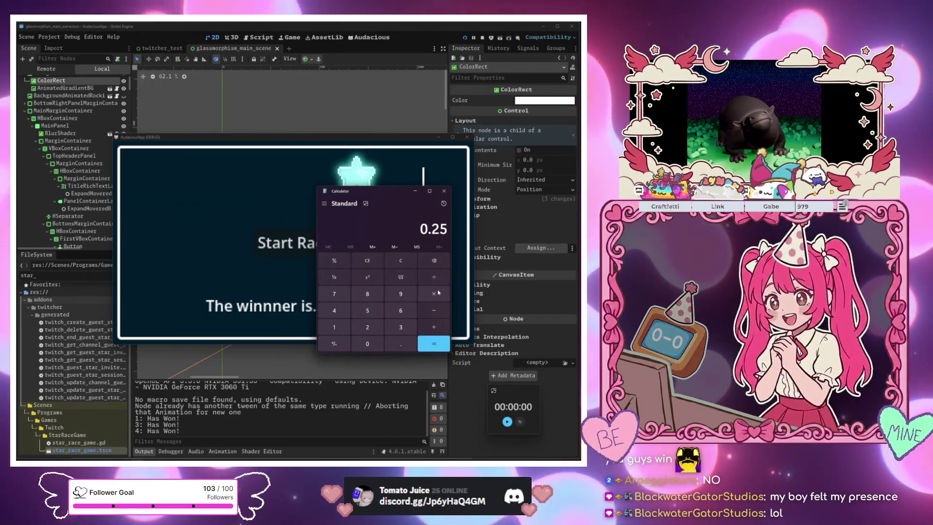
click(438, 293)
text(.25 × 0.25 =)
click(434, 343)
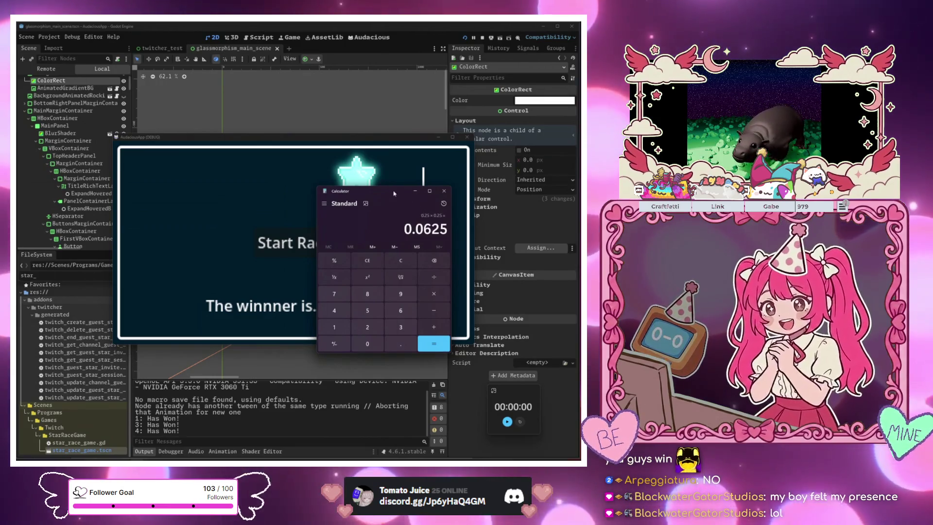
click(223, 259)
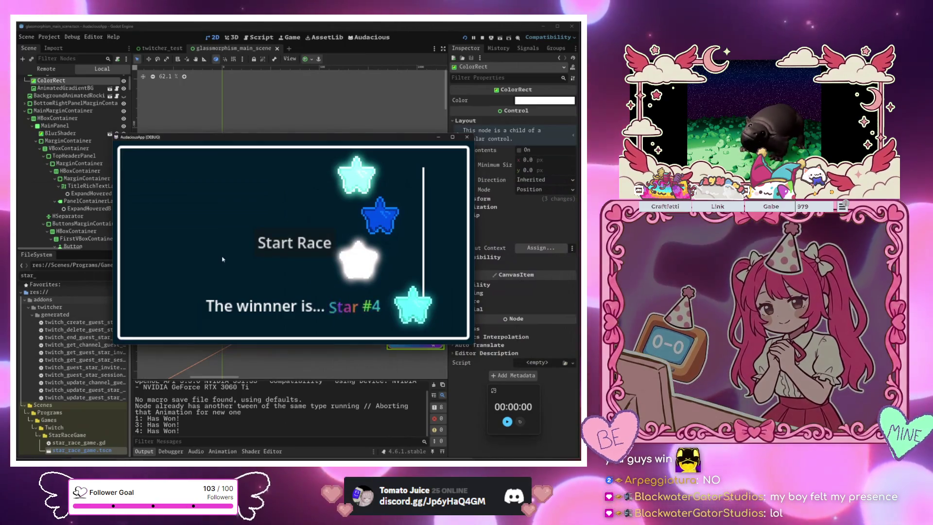
Step: Run a star race that Star #1 wins, then stop the running game with F8
click(270, 243)
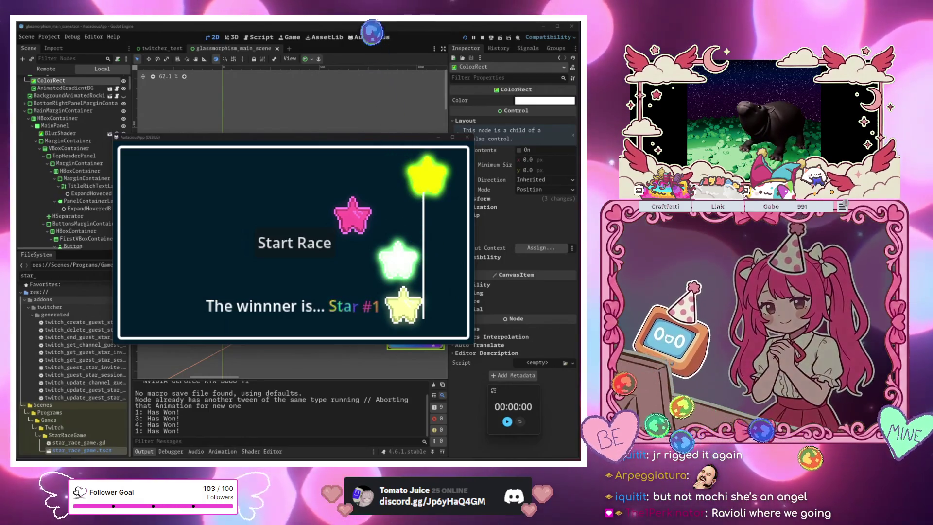
key(F8)
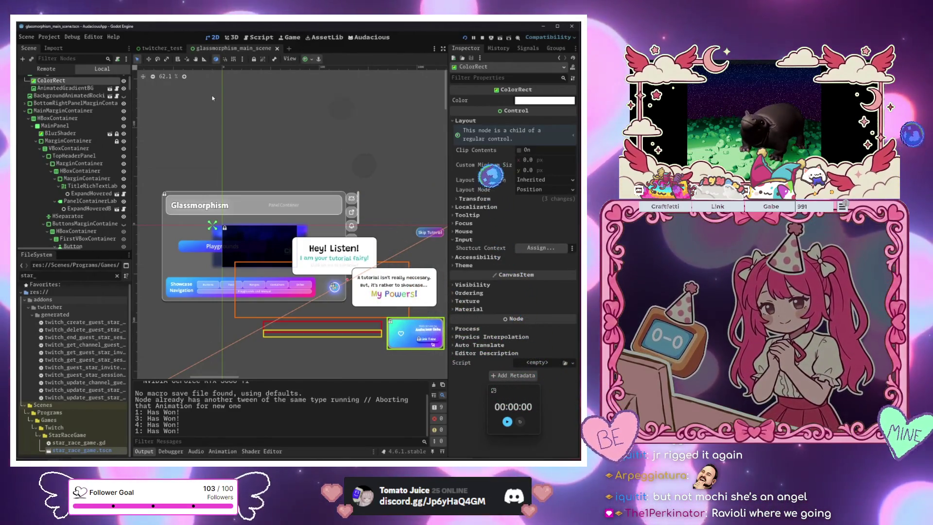
Step: Open the glassmorphism_main_scene tab's context menu, then switch back to Calculator
right_click(235, 49)
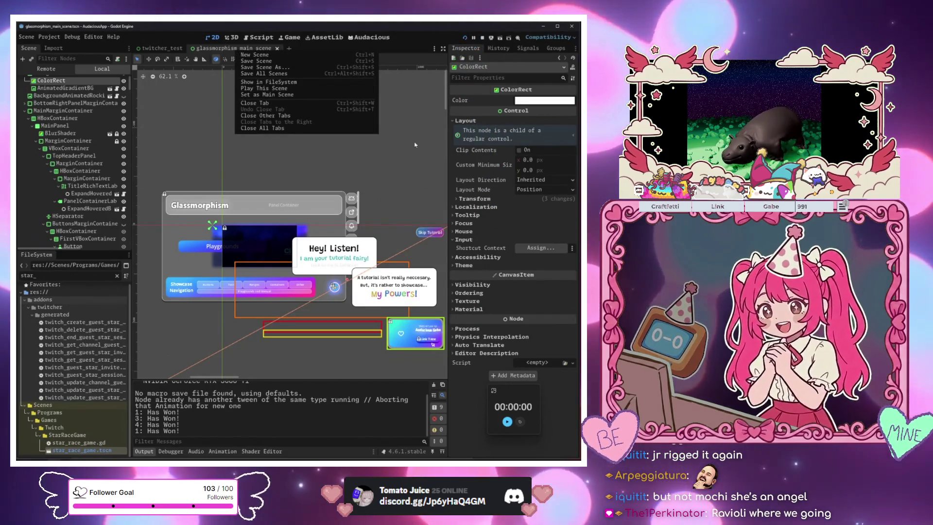
key(alt+Tab)
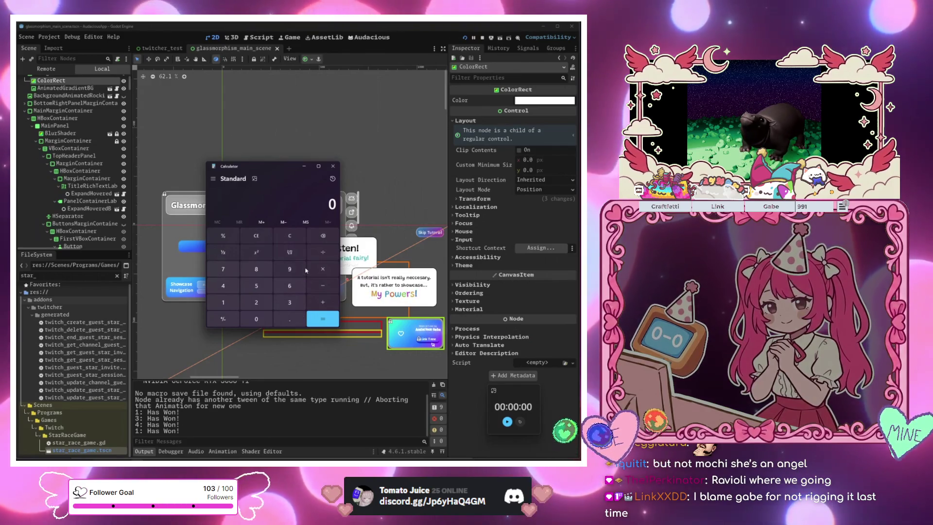
Step: Resize the Calculator window smaller by its corner, then close it
mouse_move(339, 327)
mouse_down()
mouse_move(271, 316)
mouse_move(416, 321)
mouse_move(404, 321)
mouse_up()
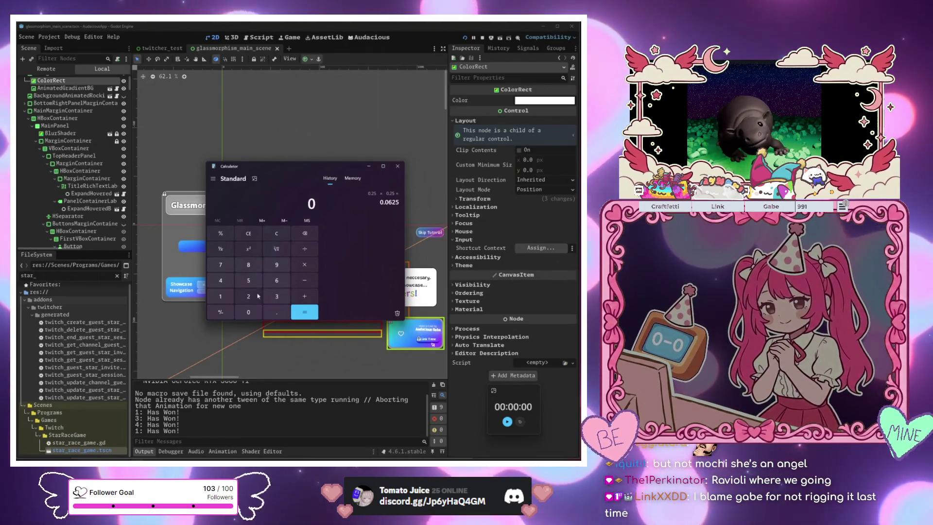
click(402, 167)
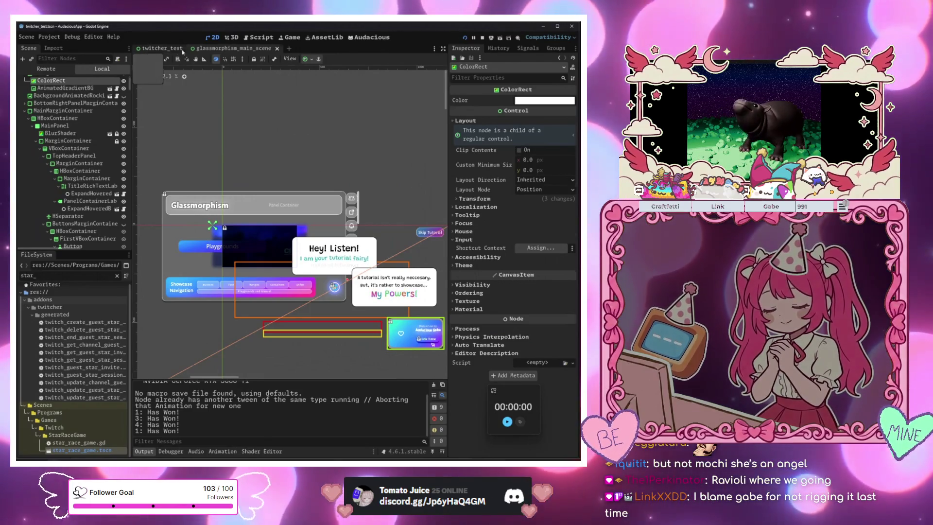
Step: Check the twitcher_test scene, return to glassmorphism_main_scene, and snap Twitch to the left beside the game
click(161, 48)
click(227, 49)
click(145, 48)
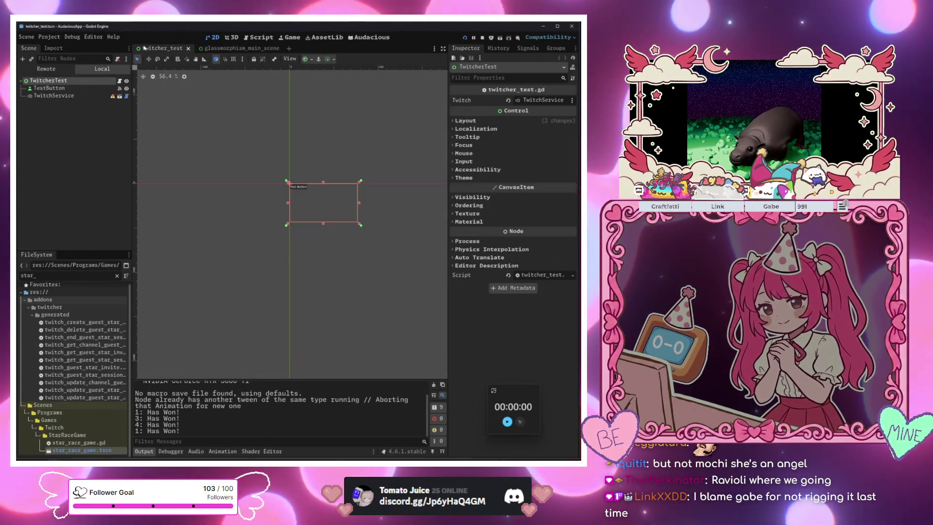
click(222, 50)
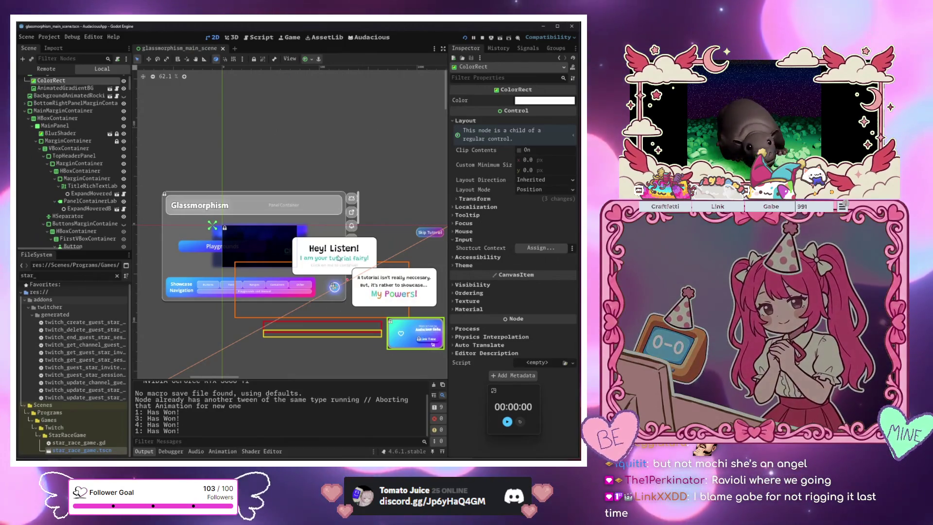
click(122, 447)
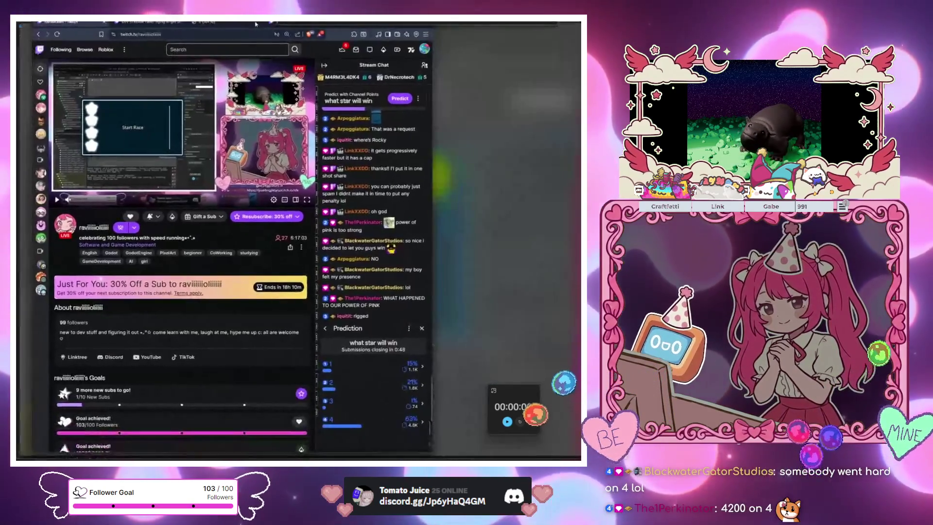
drag(272, 73, 18, 136)
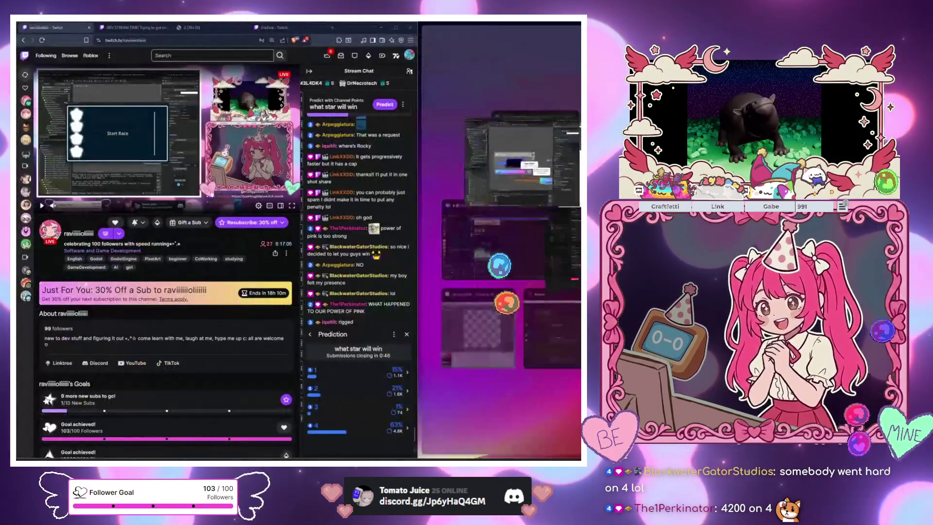
Step: Dismiss the snap suggestions and look over the prediction's outcomes in Power-ups & Rewards
click(342, 450)
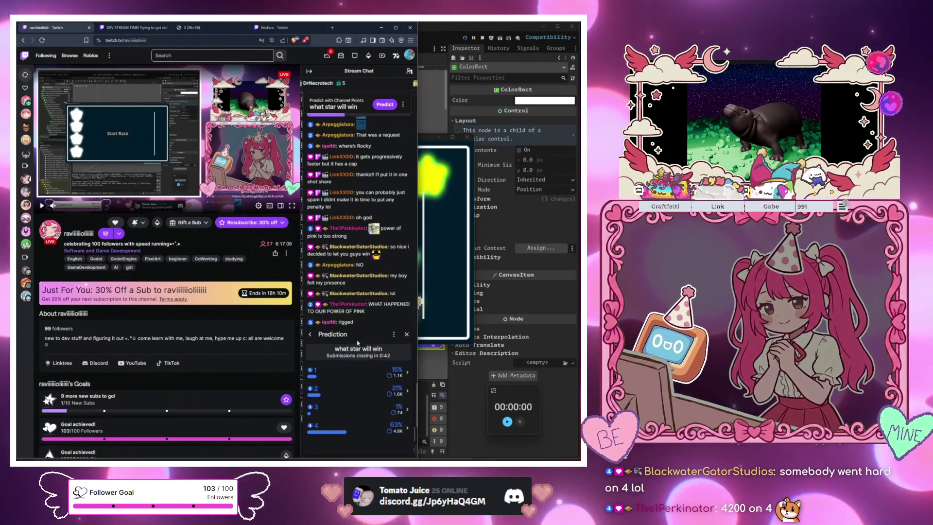
click(375, 430)
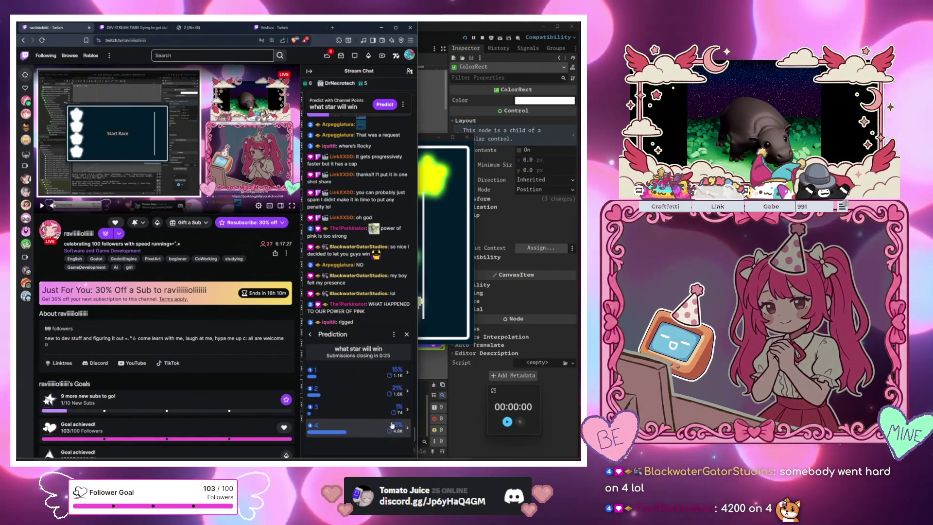
click(383, 371)
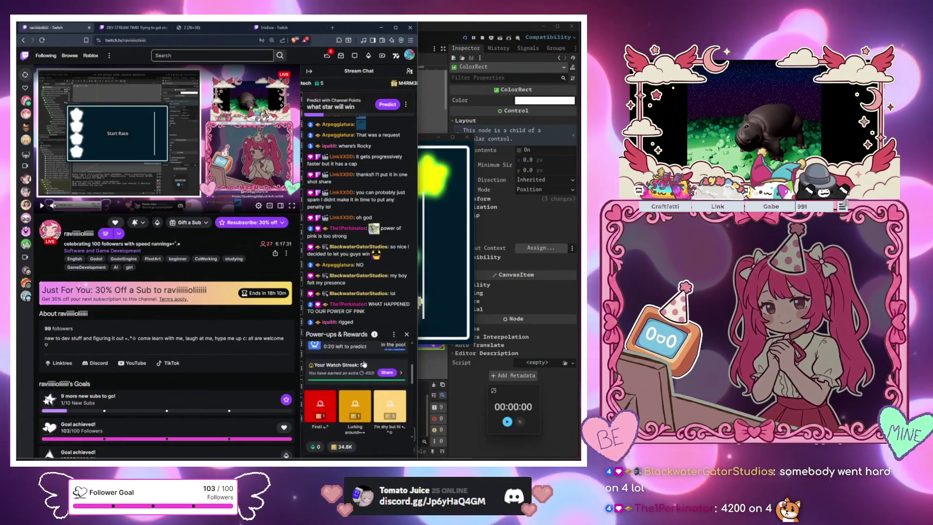
scroll(364, 369, up, 5)
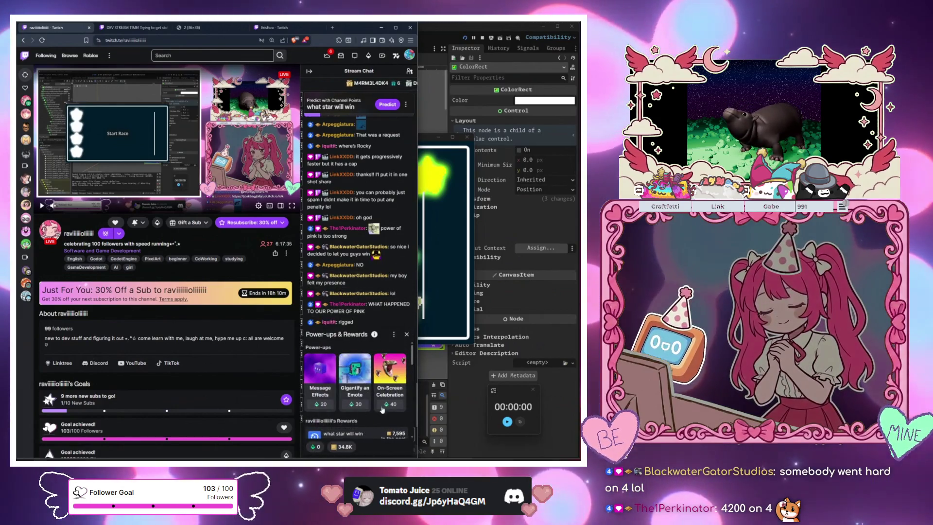
click(344, 434)
Step: Predict star 1 with a custom 3000 channel points, close the panel, and return to Godot
click(380, 377)
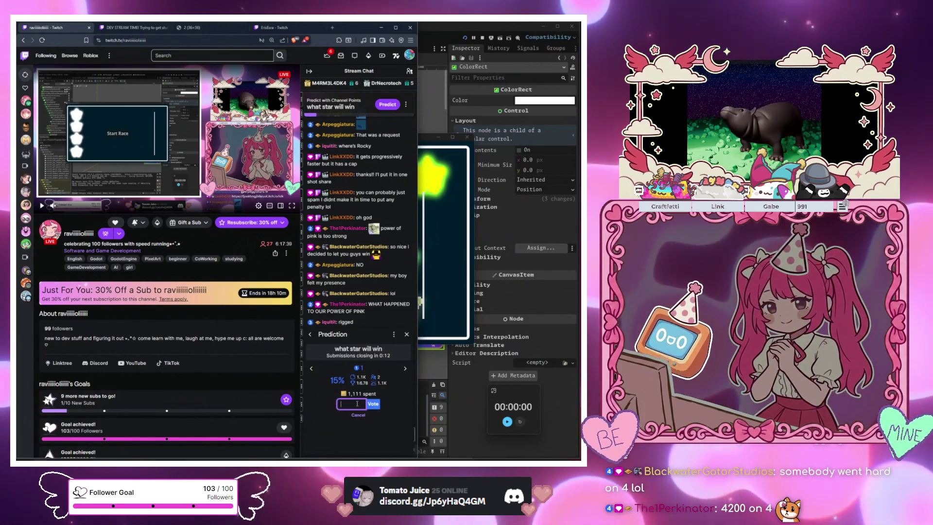
text(3)
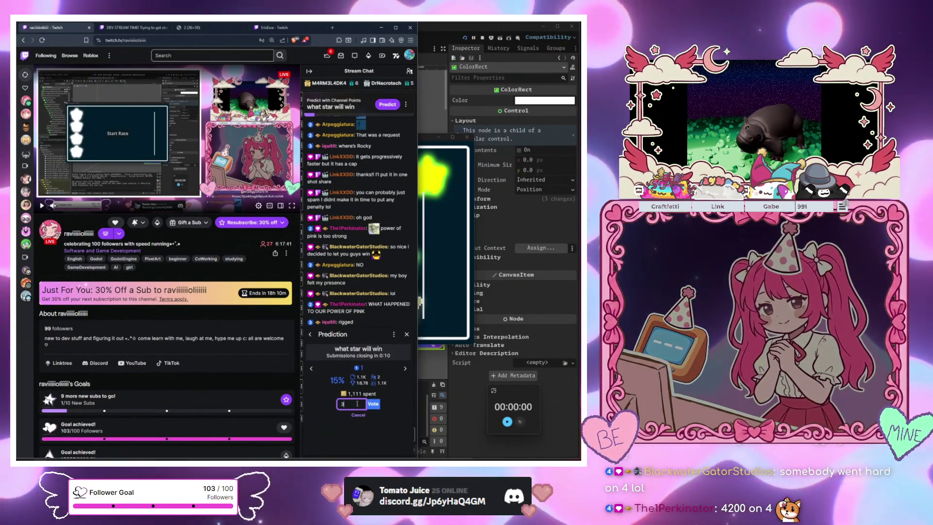
text(000)
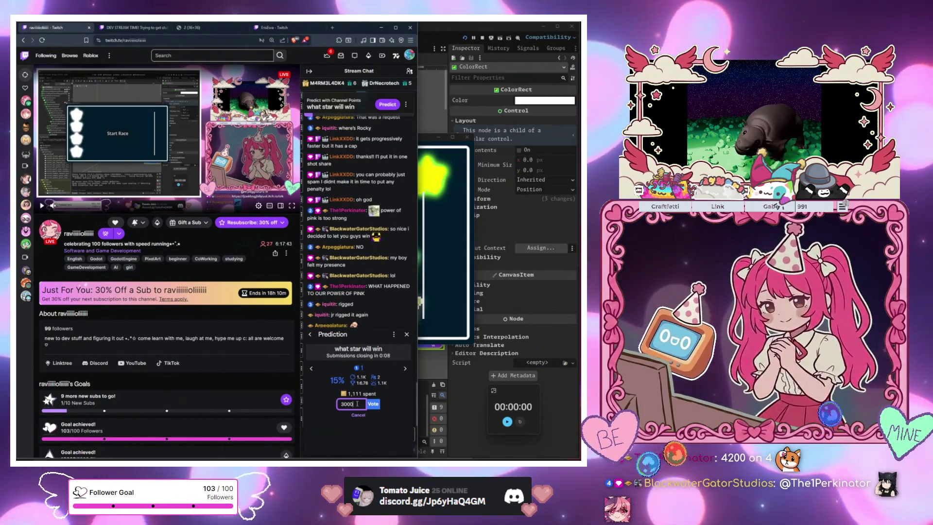
click(369, 404)
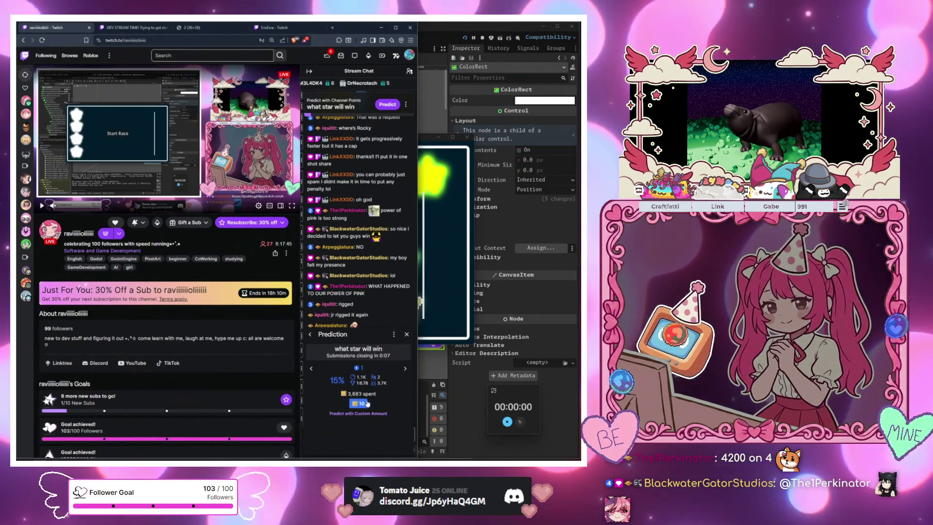
click(359, 413)
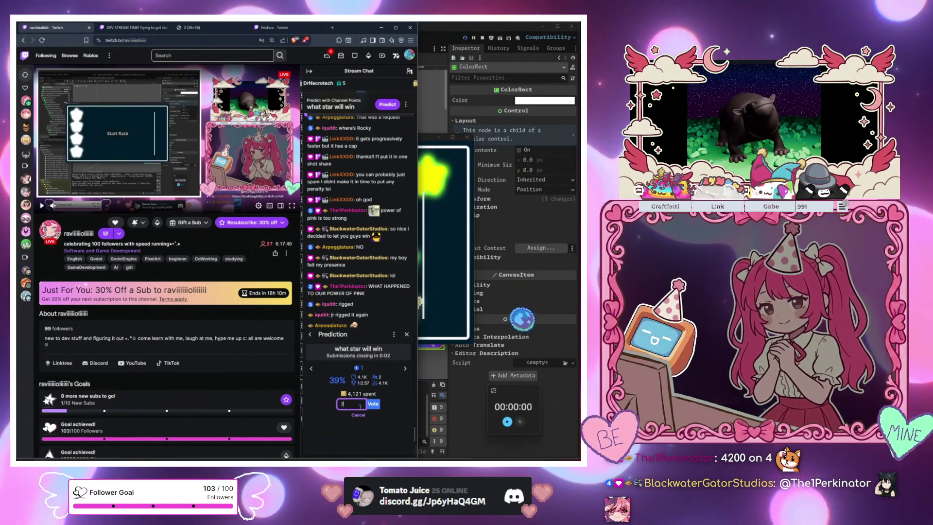
click(406, 334)
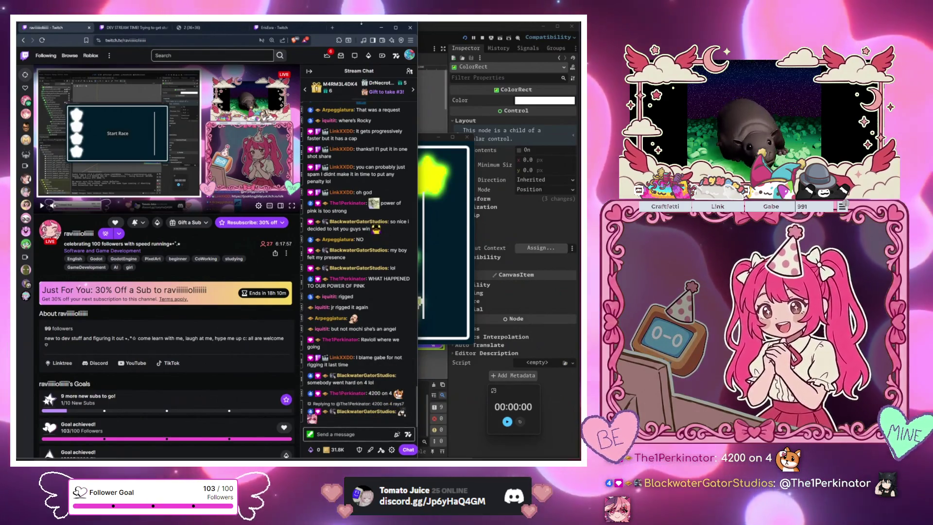
key(alt+Tab)
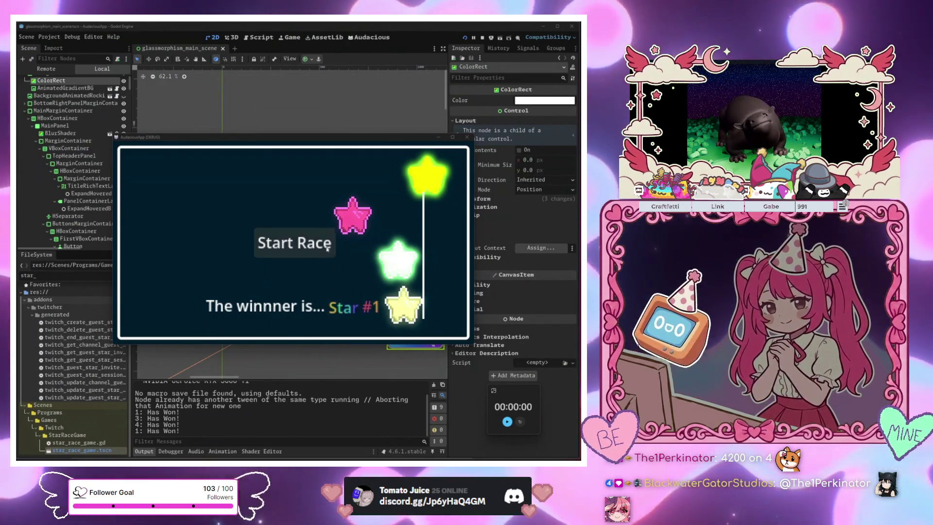
Step: Run three more star races, the last one announcing Star #3 as winner
click(280, 252)
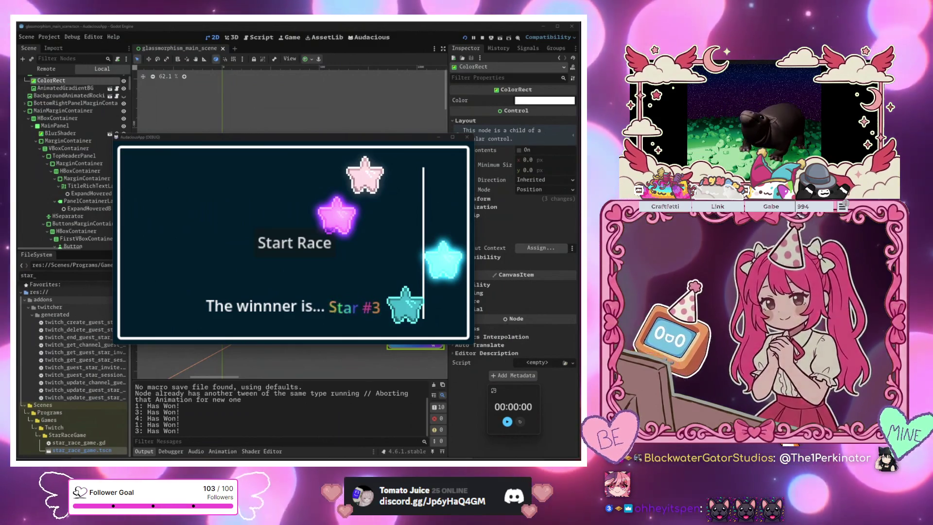
click(262, 250)
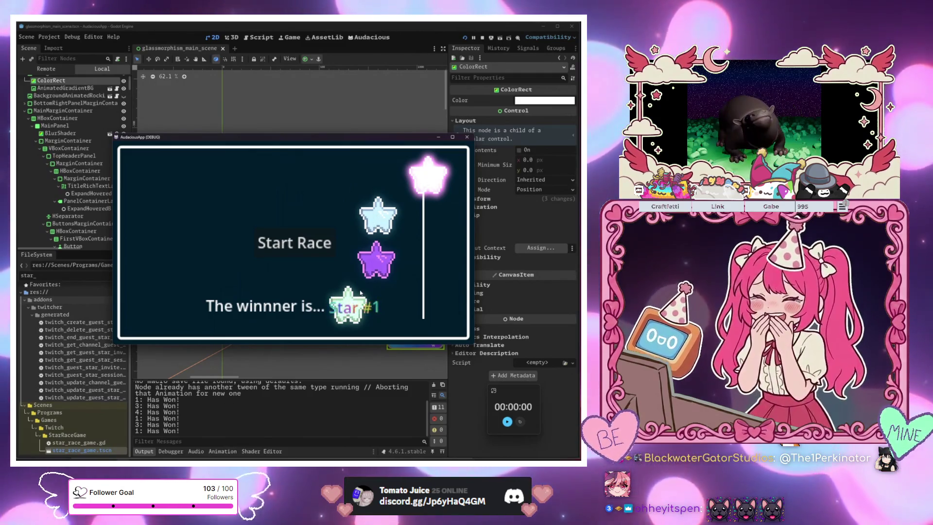
click(282, 239)
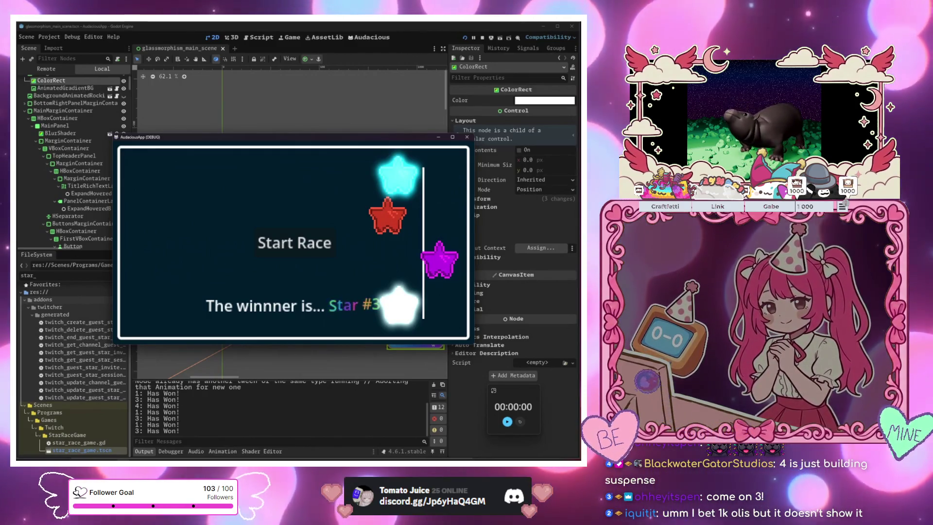
mouse_move(580, 145)
mouse_down()
mouse_move(566, 131)
mouse_move(378, 126)
mouse_up()
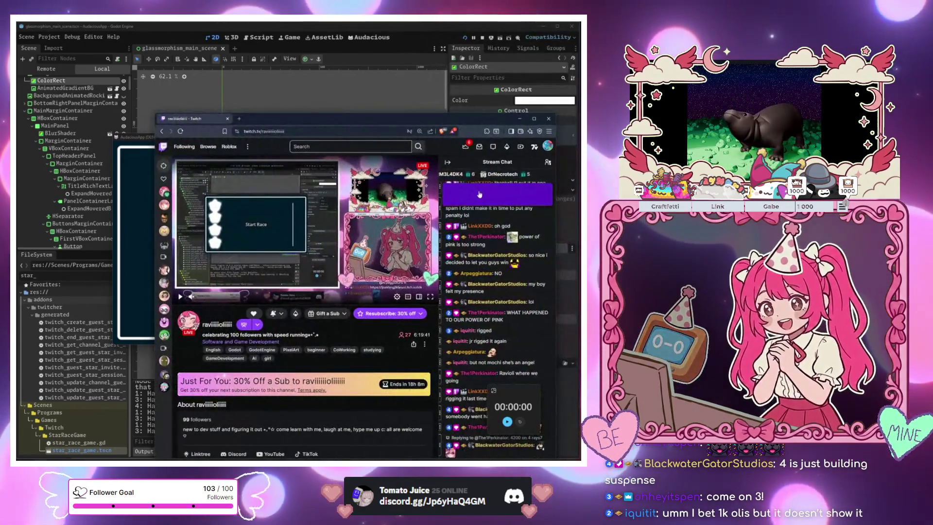
click(519, 119)
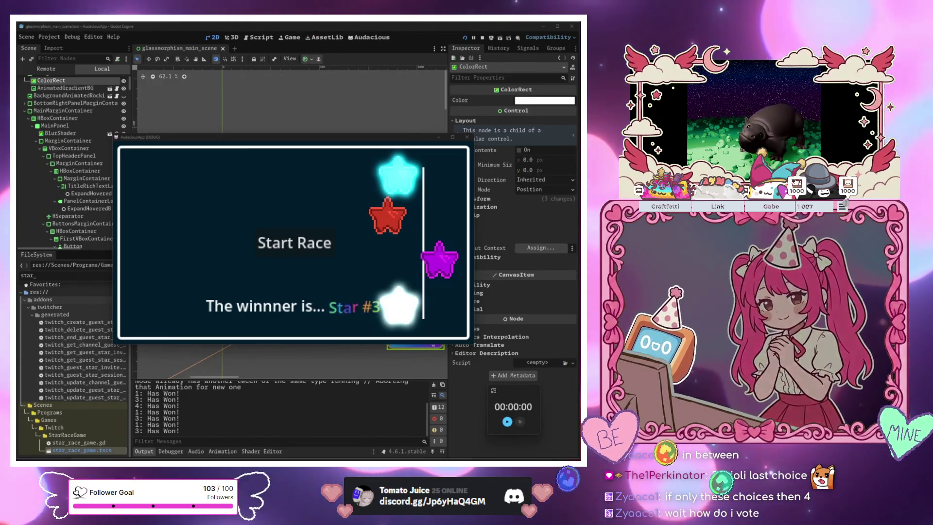
key(alt+Tab)
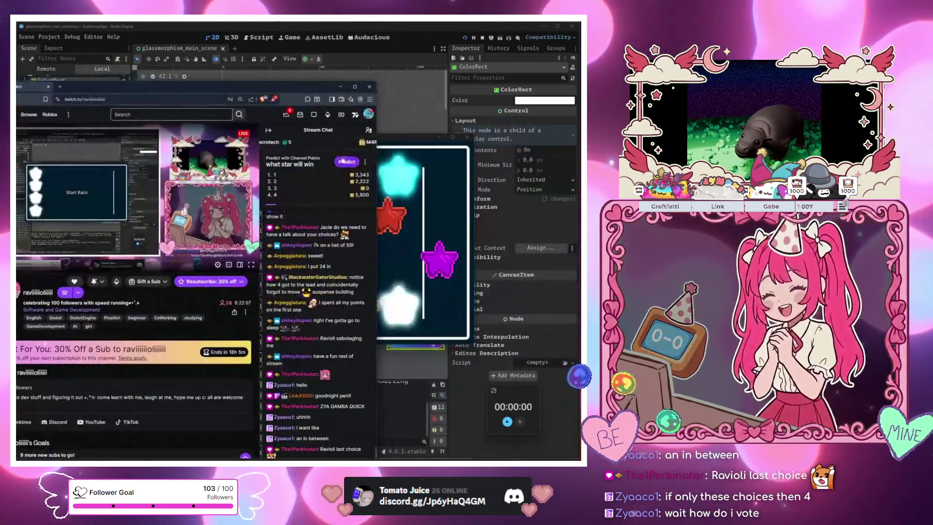
mouse_move(271, 87)
mouse_down()
mouse_move(273, 47)
mouse_move(17, 195)
mouse_up()
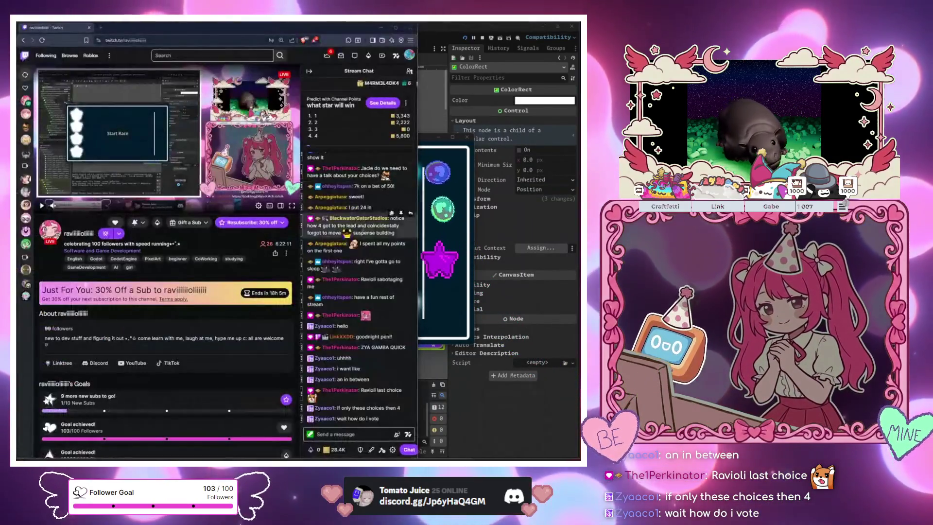
click(403, 412)
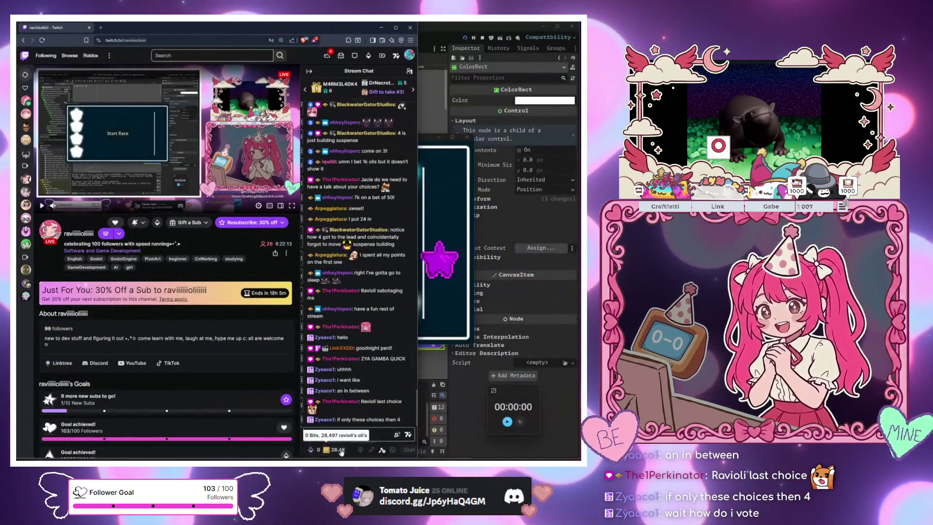
click(339, 450)
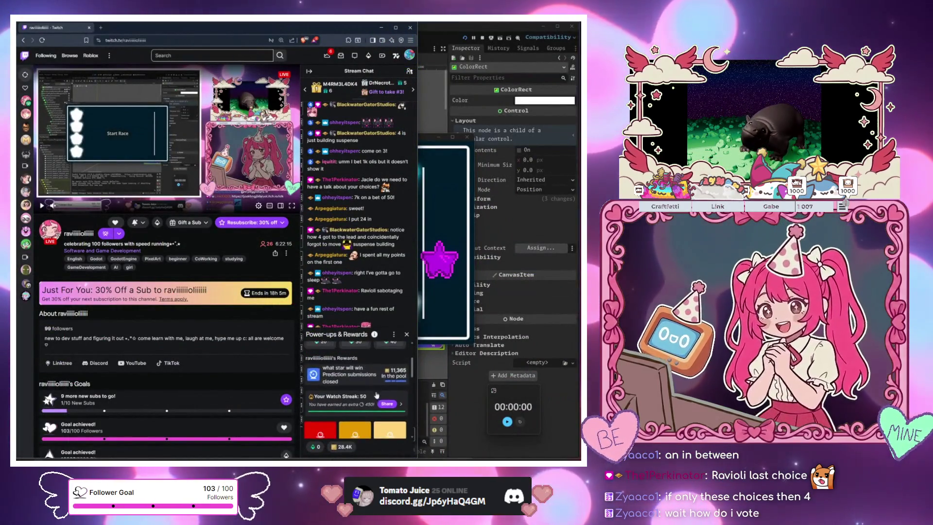
click(406, 334)
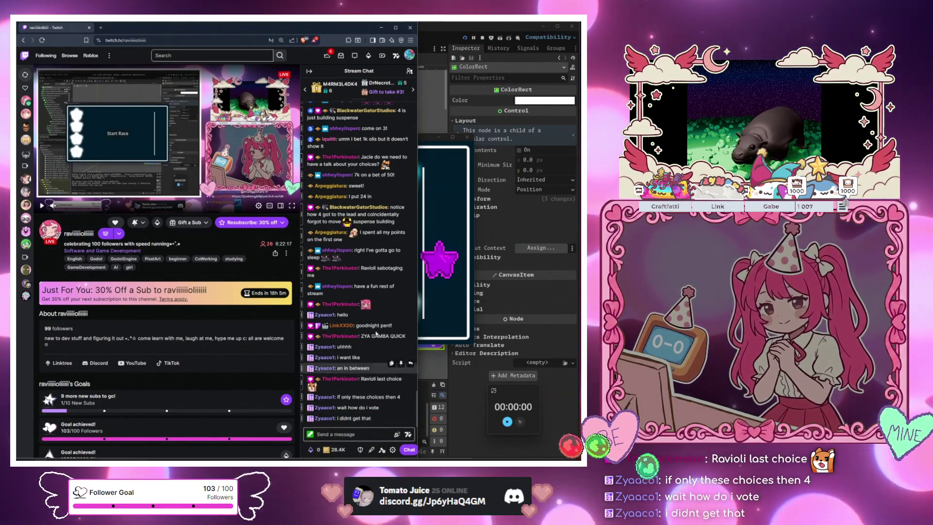
mouse_move(304, 33)
mouse_down()
mouse_move(578, 87)
mouse_move(582, 97)
mouse_up()
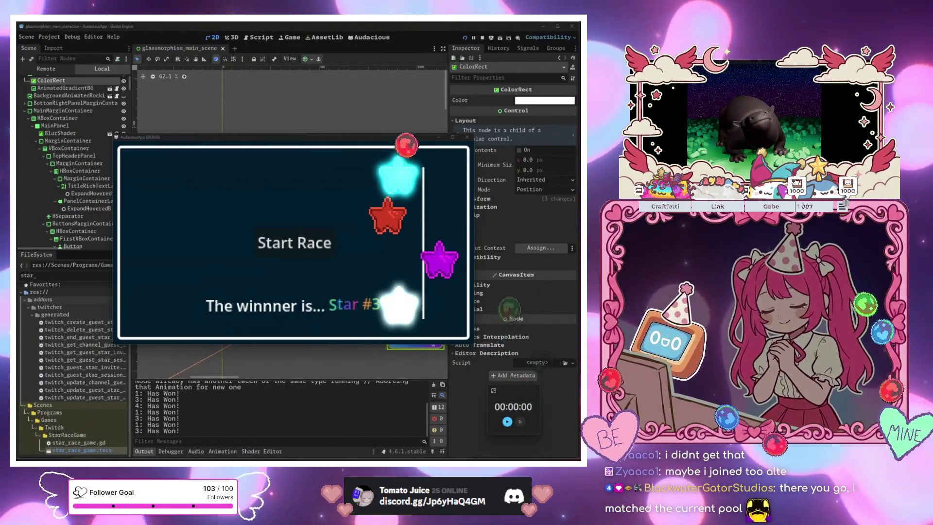
mouse_move(578, 145)
mouse_down()
mouse_move(396, 154)
mouse_move(302, 83)
mouse_move(294, 29)
mouse_move(290, 41)
mouse_up()
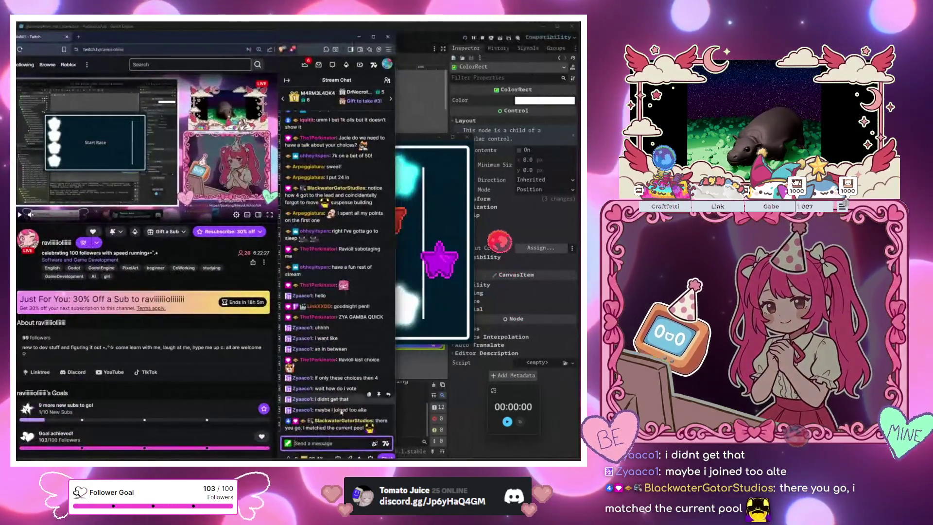
click(327, 413)
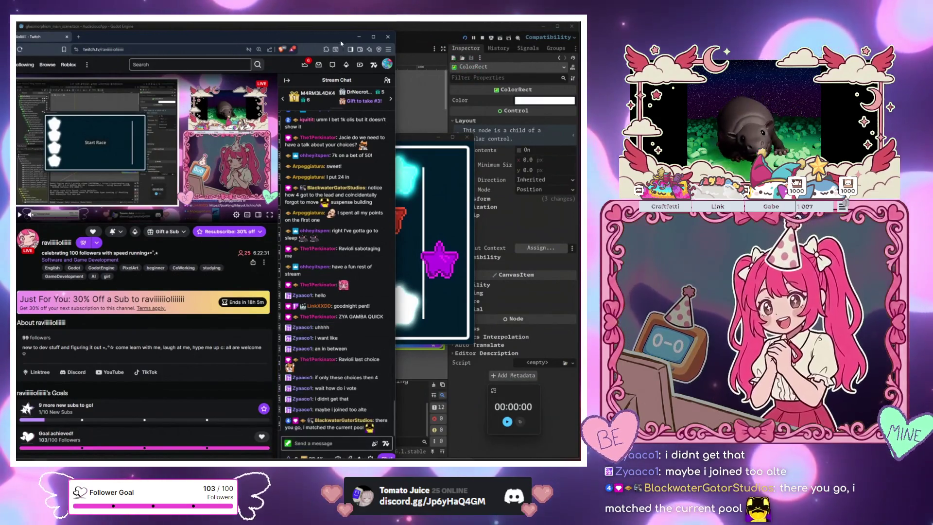
key(alt+Tab)
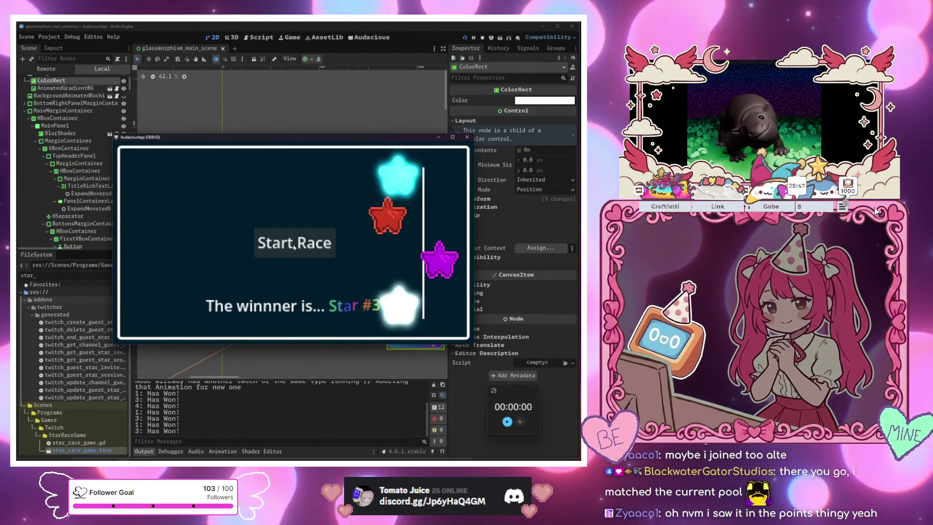
Step: Run three more star races, ending with Star #2 announced as winner
click(294, 246)
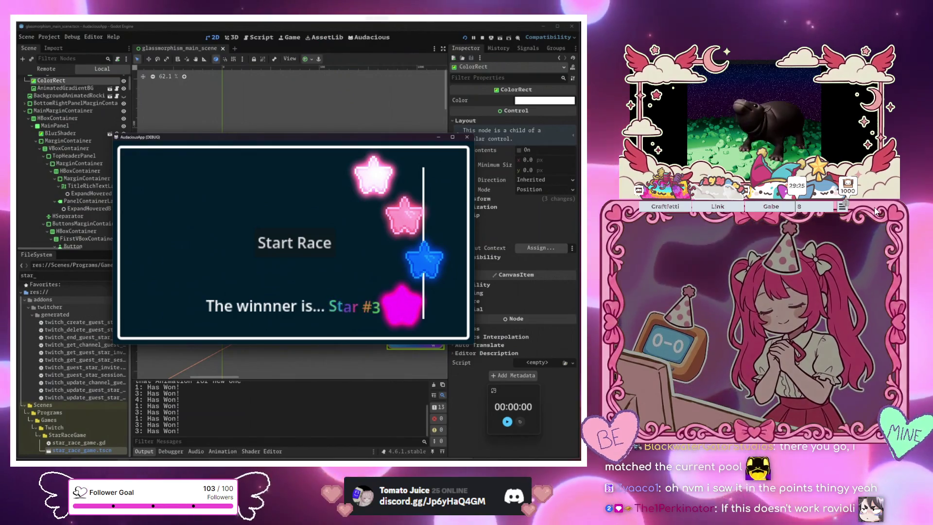
click(296, 243)
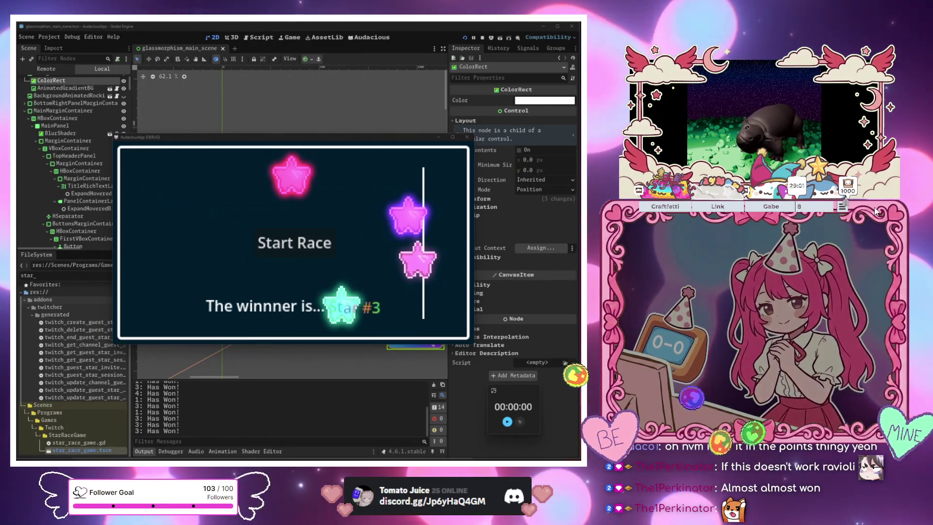
click(312, 239)
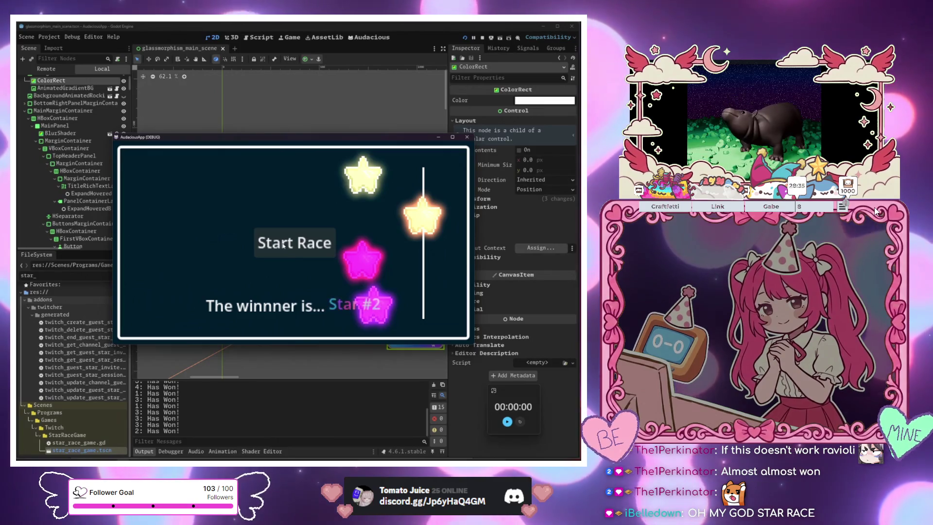
Step: Start another race, check the viewers' prediction on Twitch, then return to the game
click(283, 244)
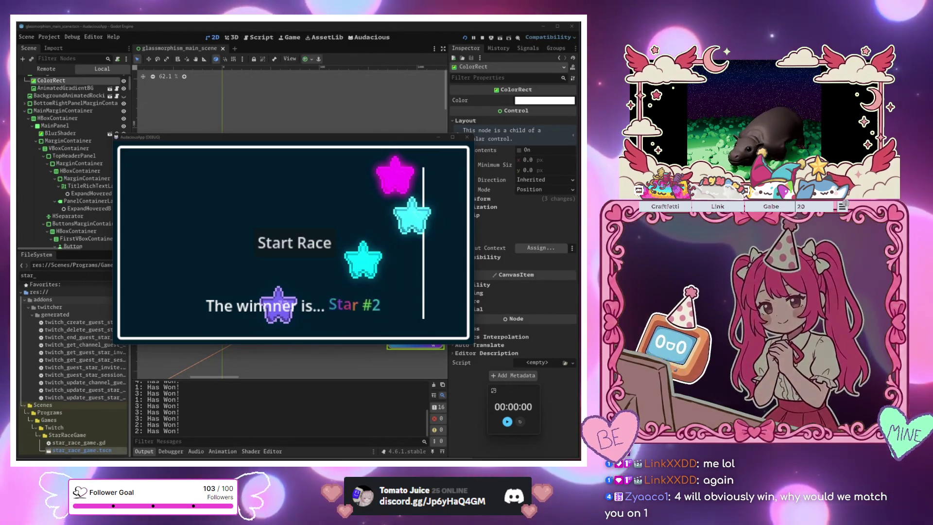
key(alt+Tab)
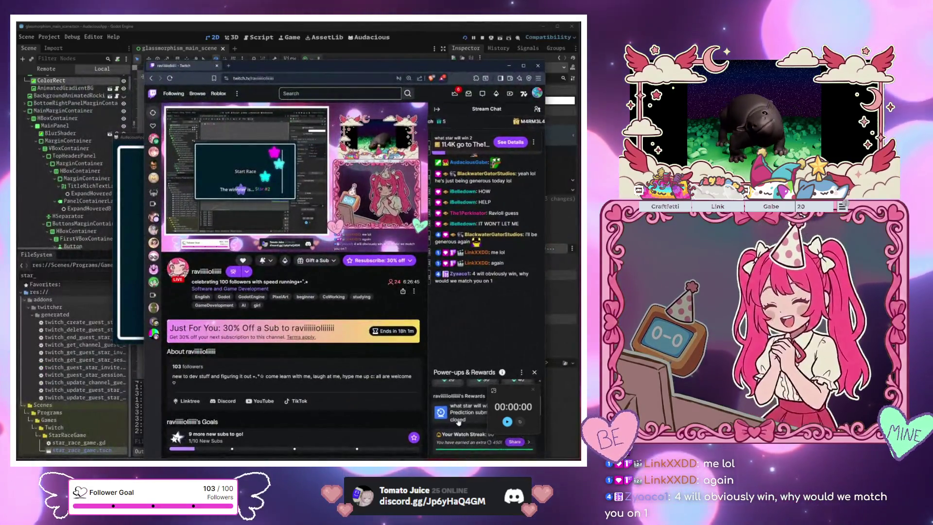
click(527, 412)
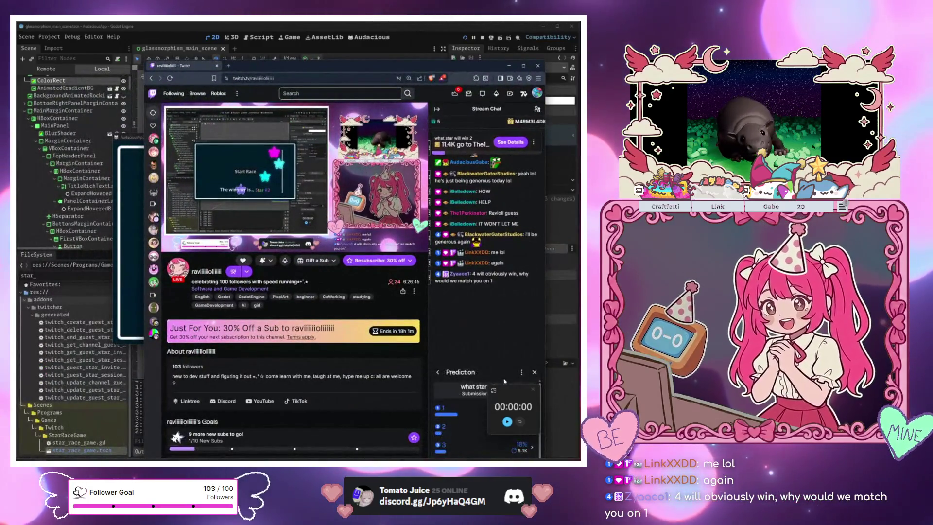
click(438, 372)
click(468, 66)
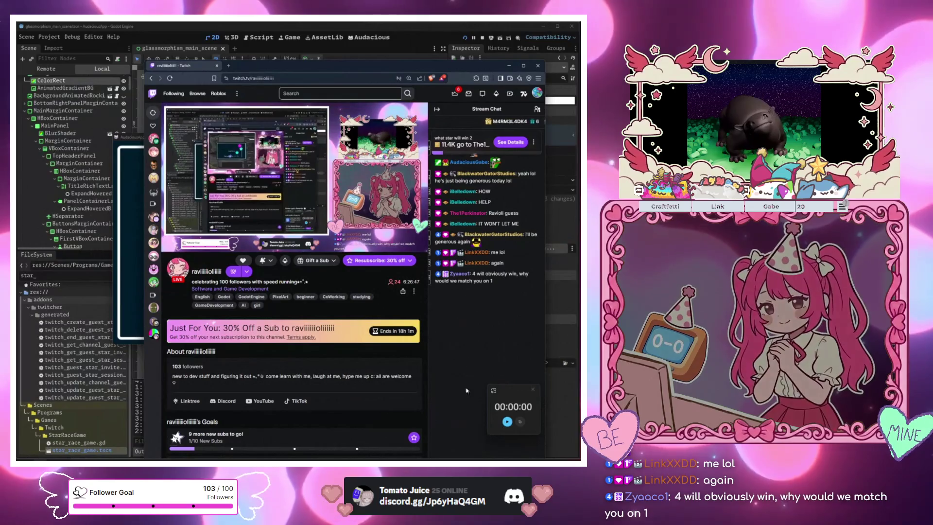
key(alt+Tab)
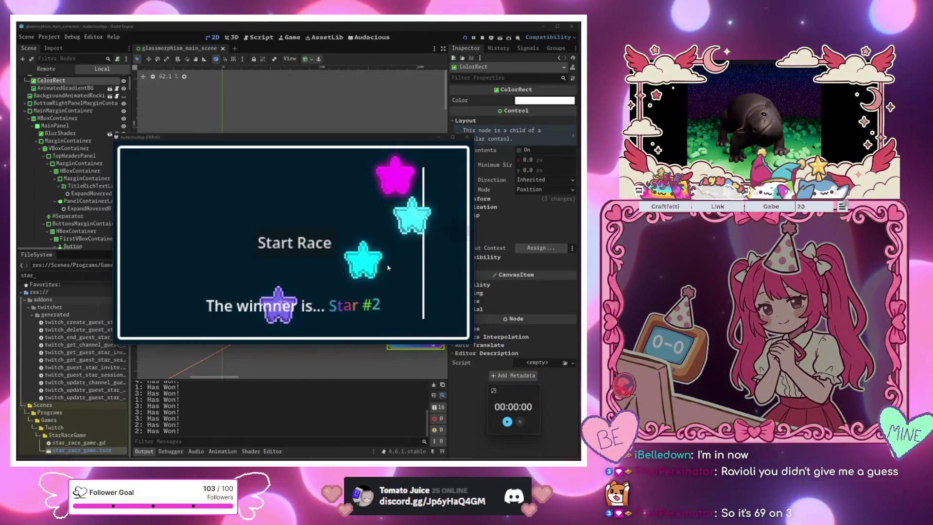
Step: Start a fresh race with all four stars back at the start line and the previous winner cleared
click(301, 243)
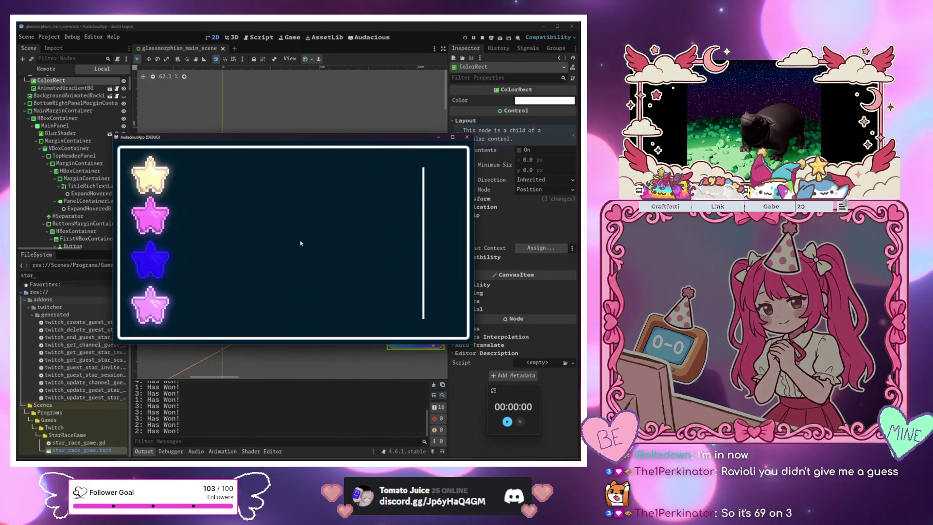